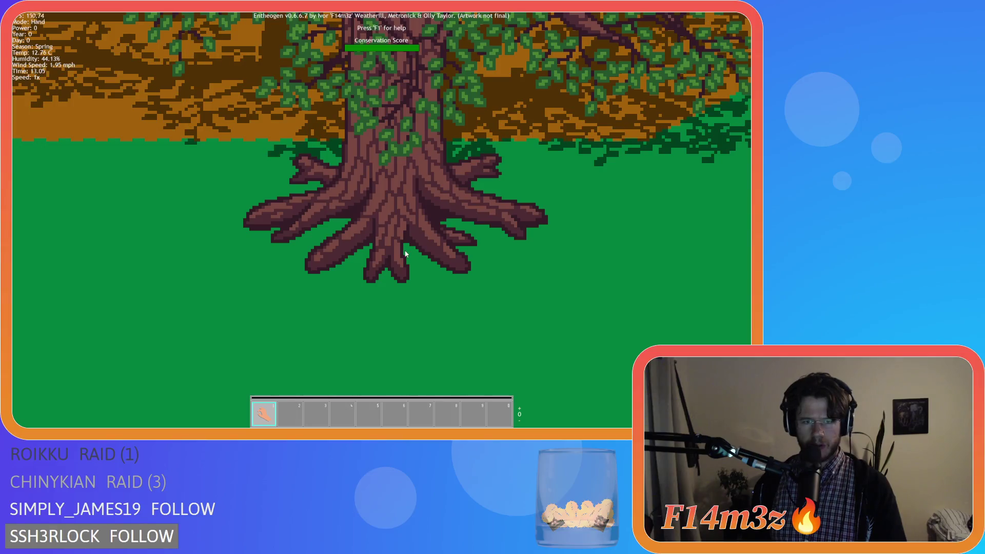
Step: Zoom in and out repeatedly on the trees and their shadows
scroll(407, 252, "down", 5)
scroll(300, 252, "up", 3)
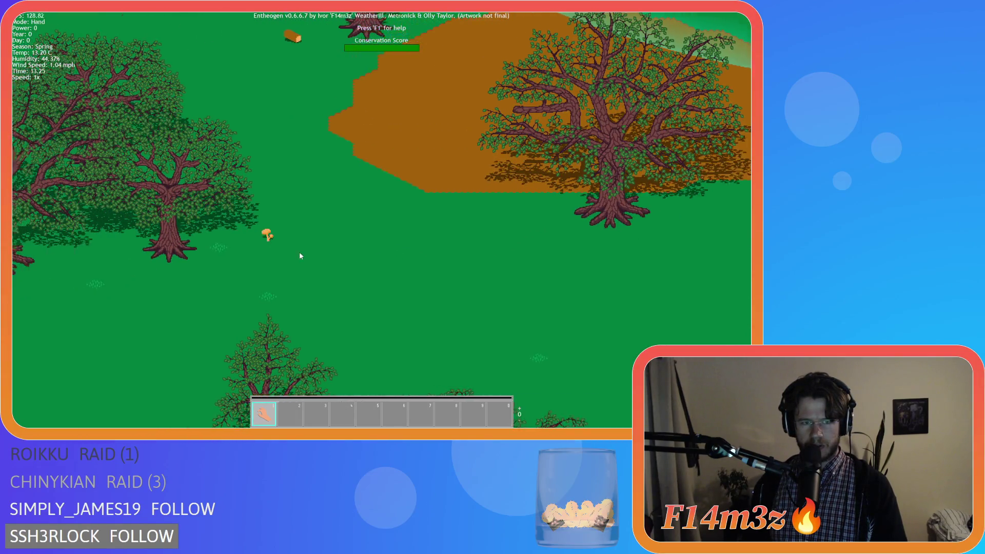
scroll(220, 260, "up", 5)
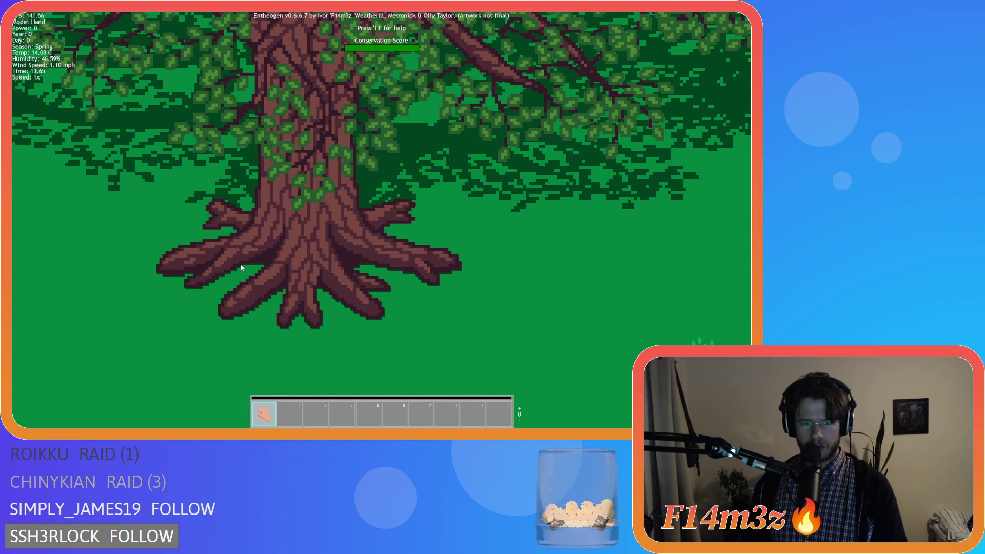
scroll(242, 265, "down", 5)
scroll(241, 266, "up", 5)
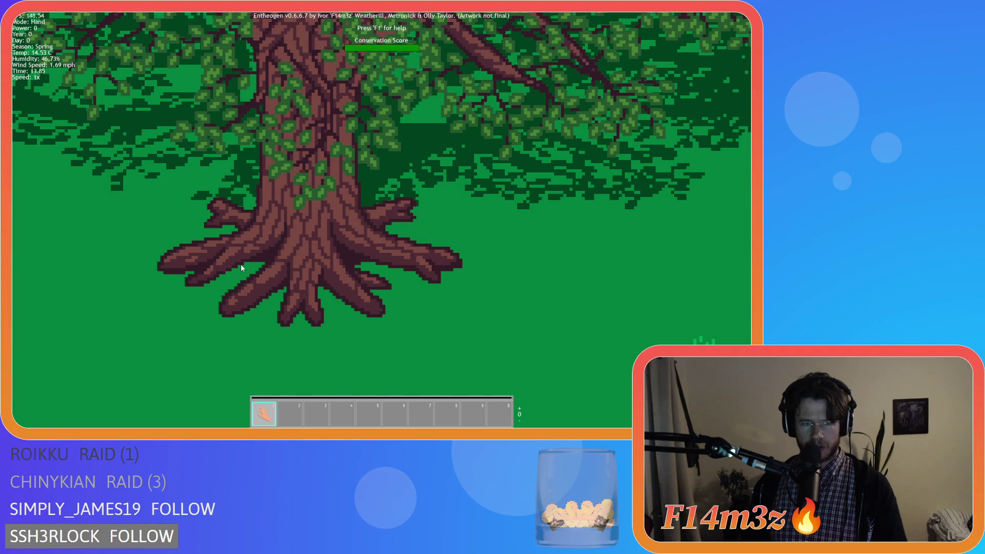
scroll(241, 268, "down", 5)
scroll(239, 269, "up", 5)
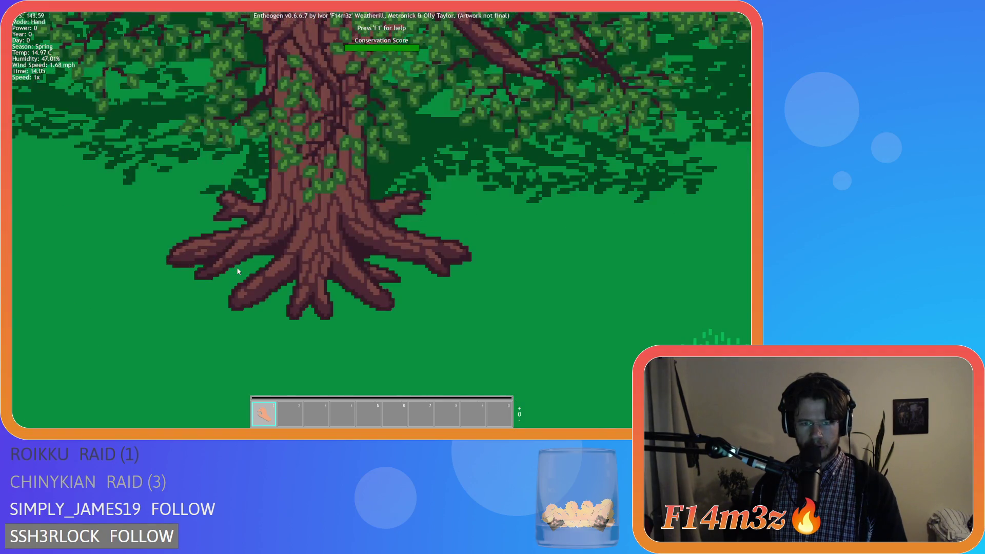
scroll(237, 271, "down", 5)
scroll(238, 271, "up", 5)
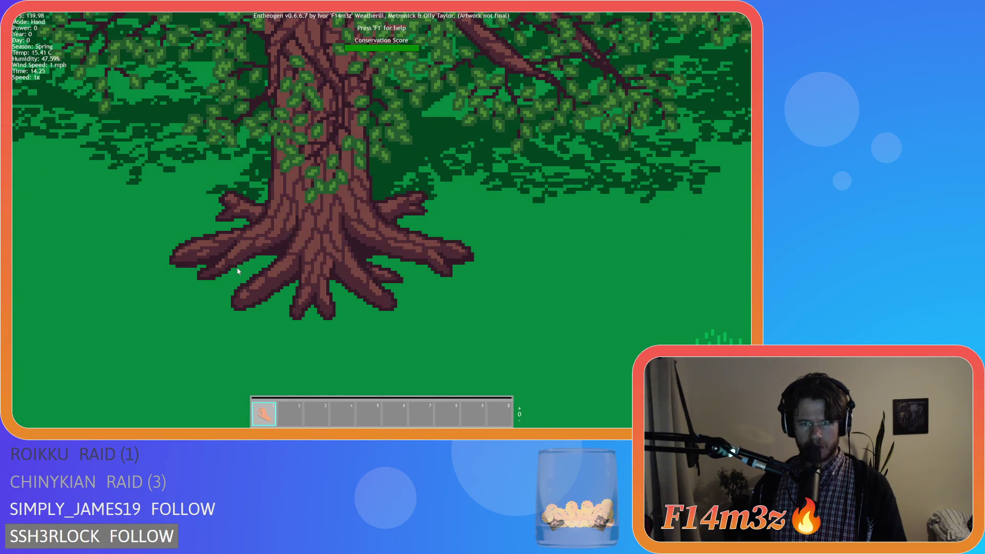
scroll(237, 271, "down", 5)
scroll(238, 271, "up", 5)
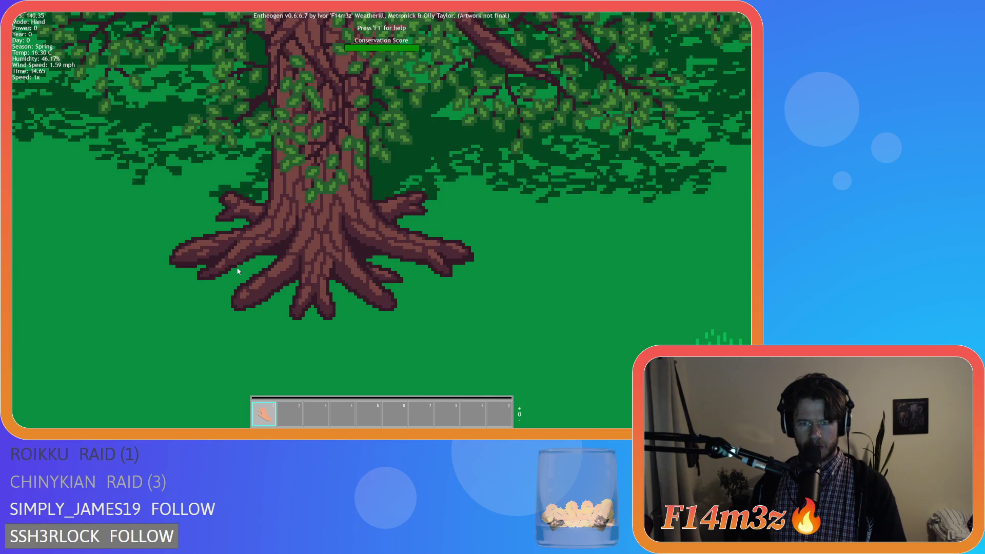
Step: Raise the game speed to 4x and then 8x, and return it to 1x
key("equal")
key("equal")
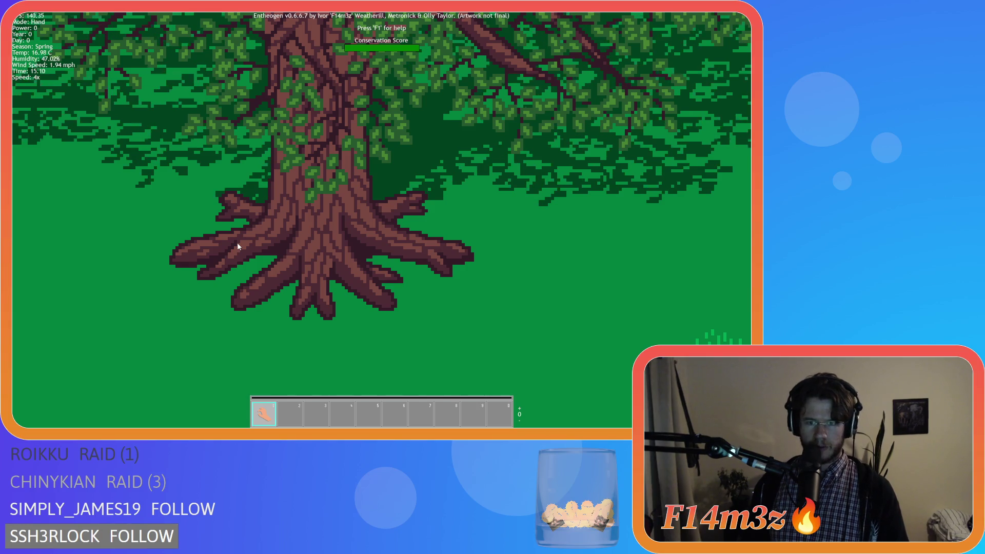
key("equal")
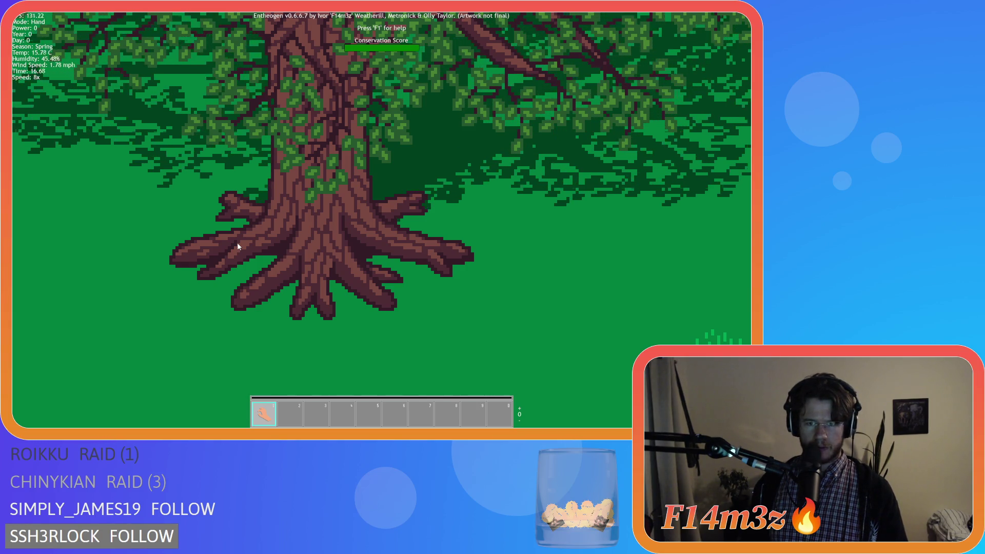
key("minus")
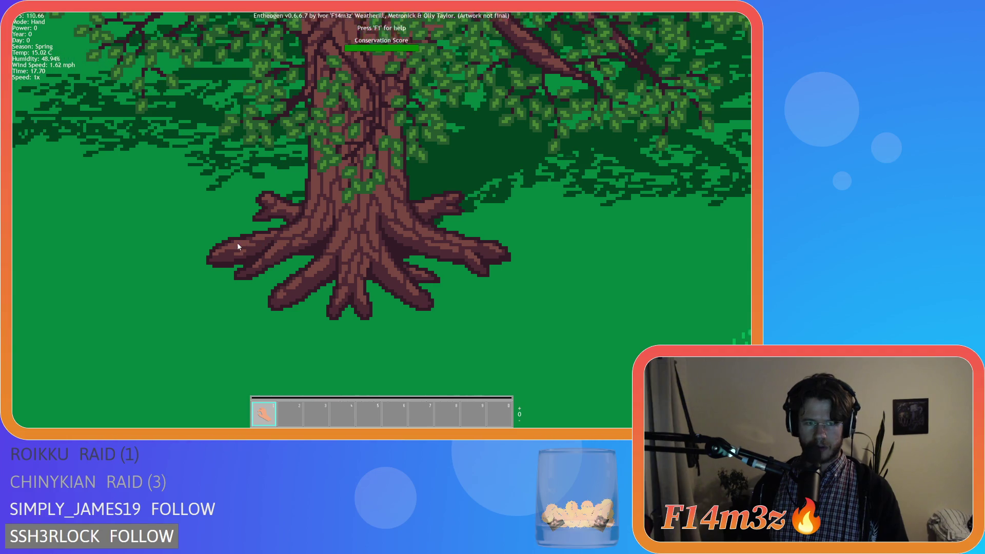
Step: Pan and zoom around the tree to inspect the grass and its surroundings
key("s")
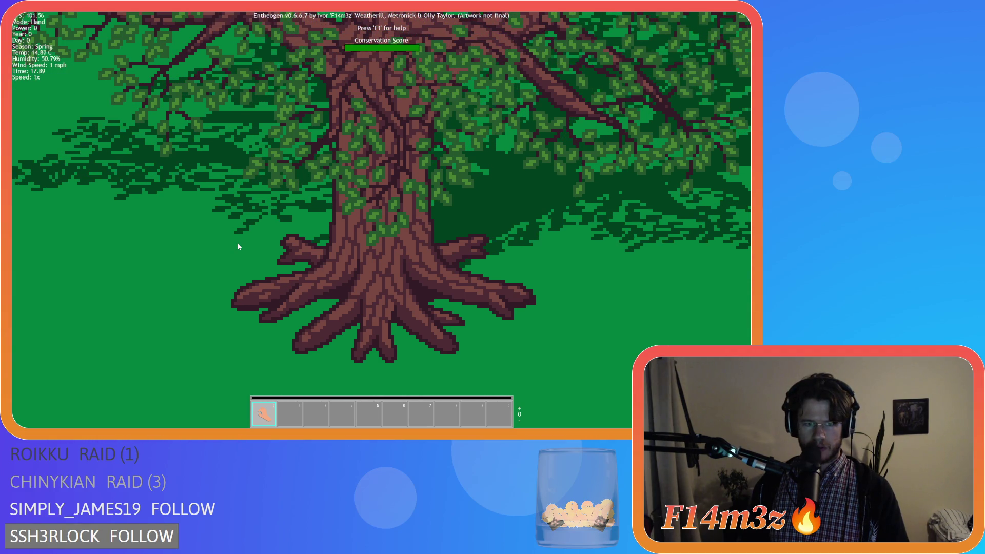
key("d")
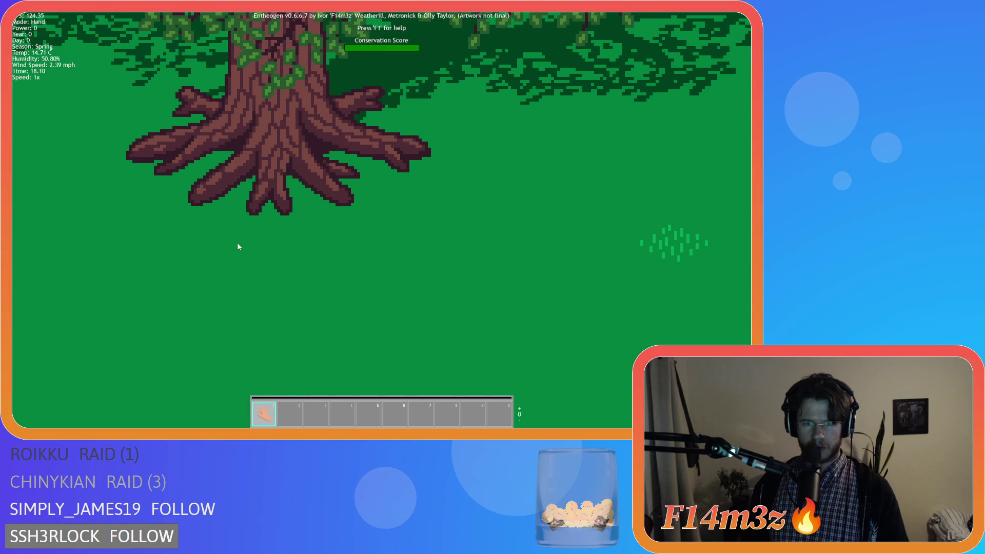
key("w")
key("a")
key("d")
key("a")
key("s")
scroll(237, 242, "down", 3)
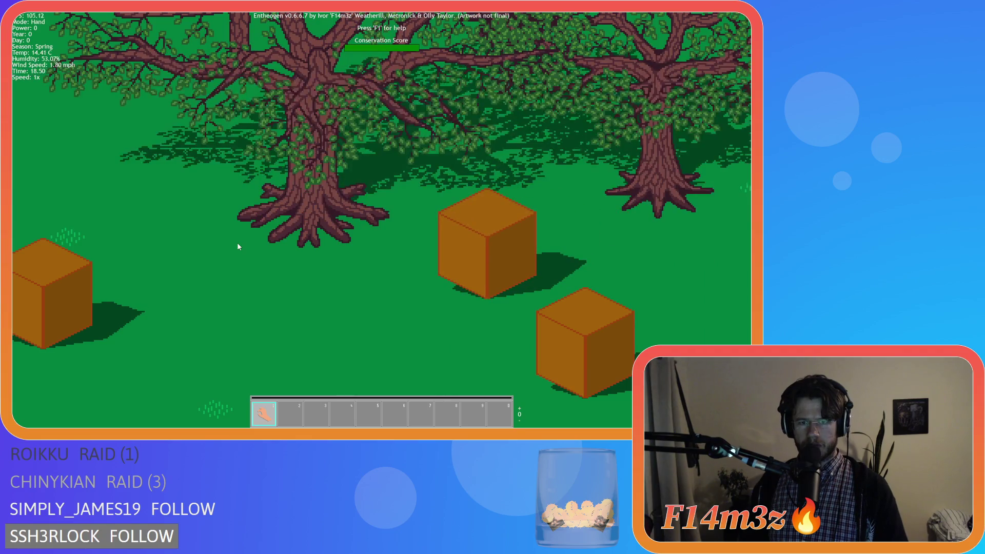
scroll(237, 242, "up", 3)
scroll(238, 247, "down", 4)
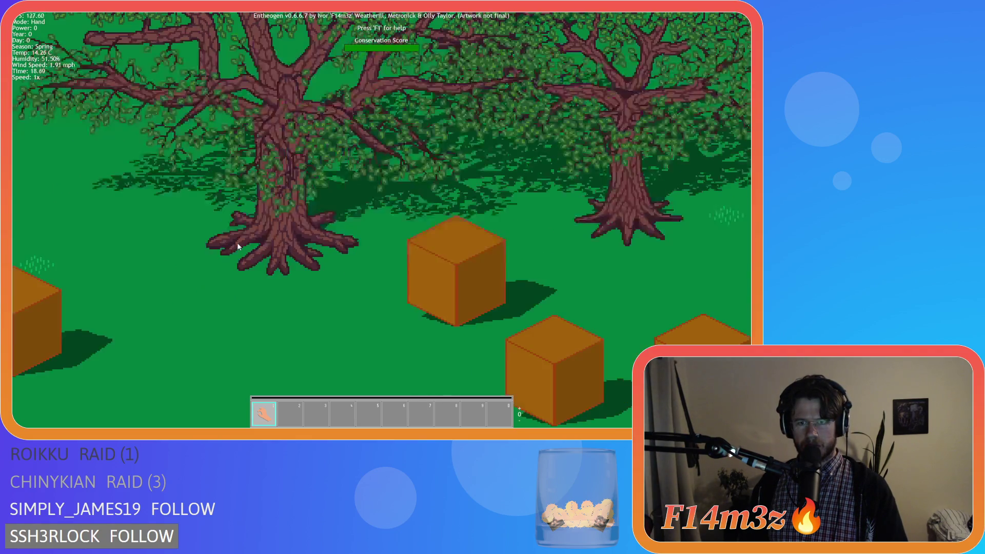
scroll(237, 247, "up", 5)
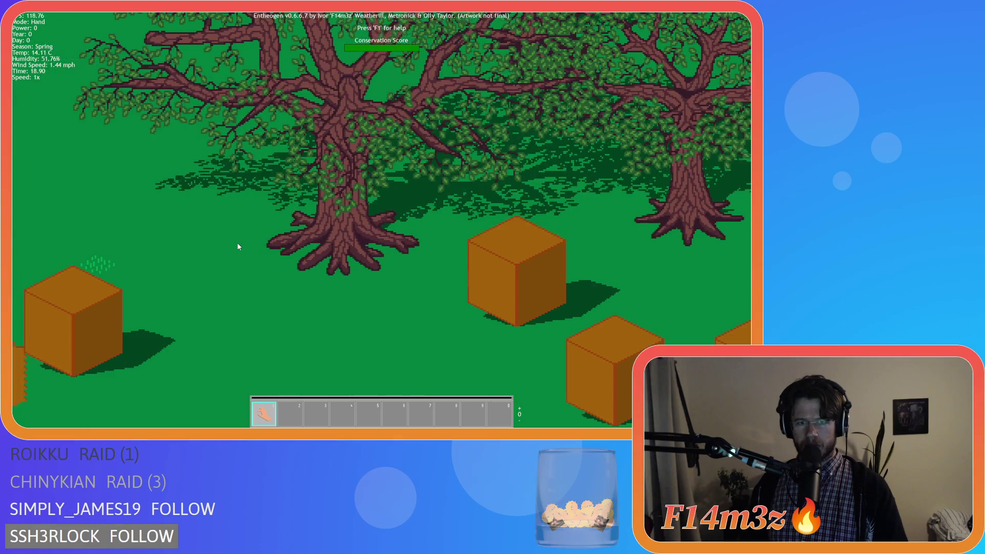
Step: Pan past the orange cubes and around the big tree, then quit the game
key("s")
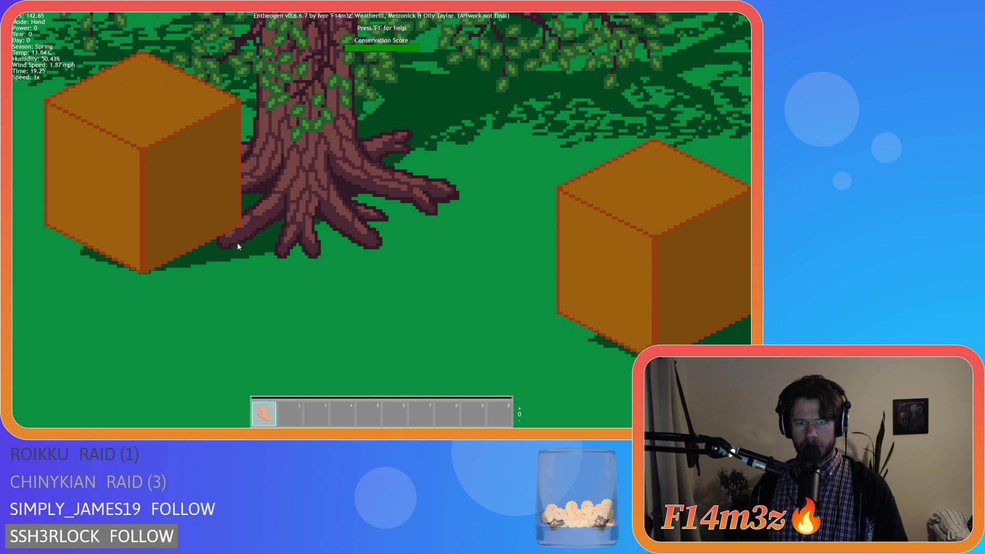
key("d")
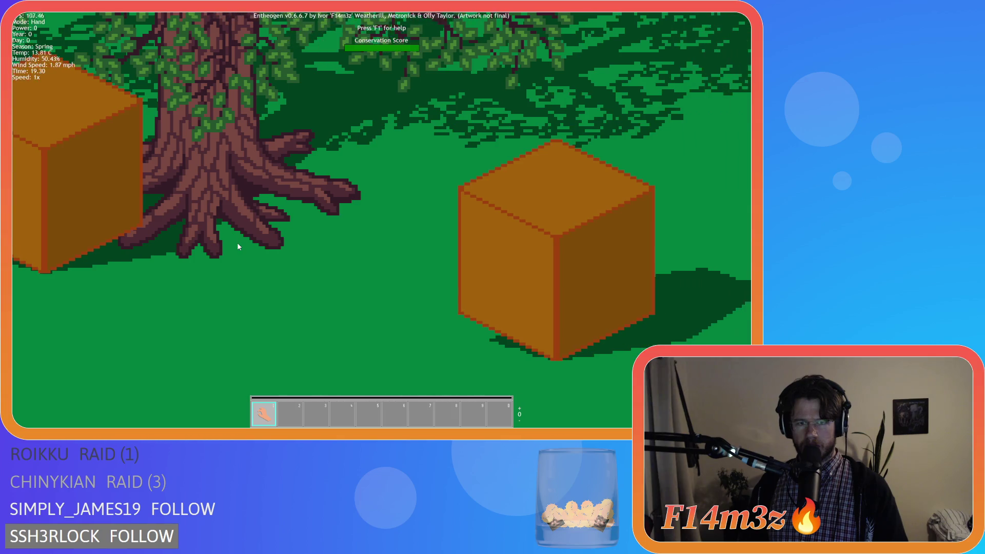
key("a")
key("w")
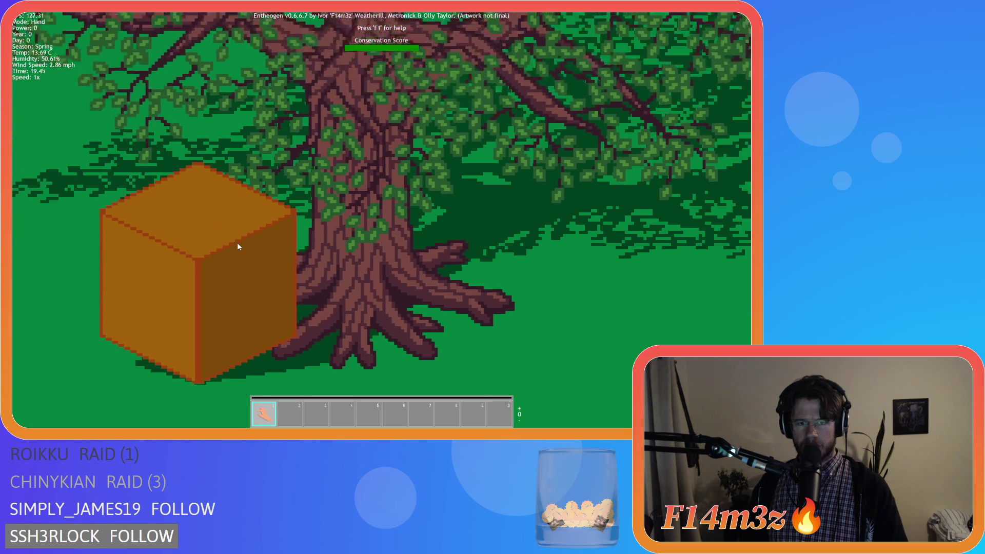
key("s")
key("a")
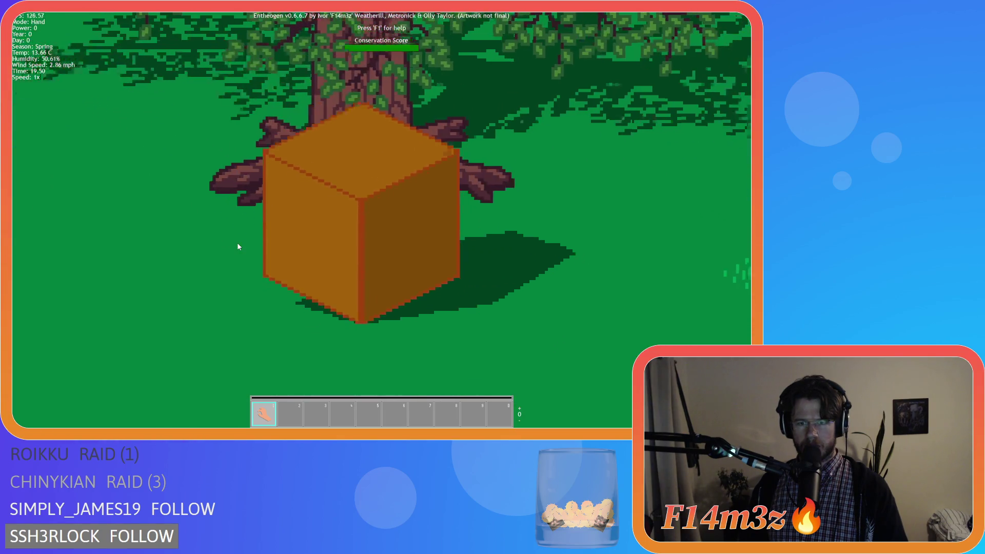
scroll(238, 247, "down", 5)
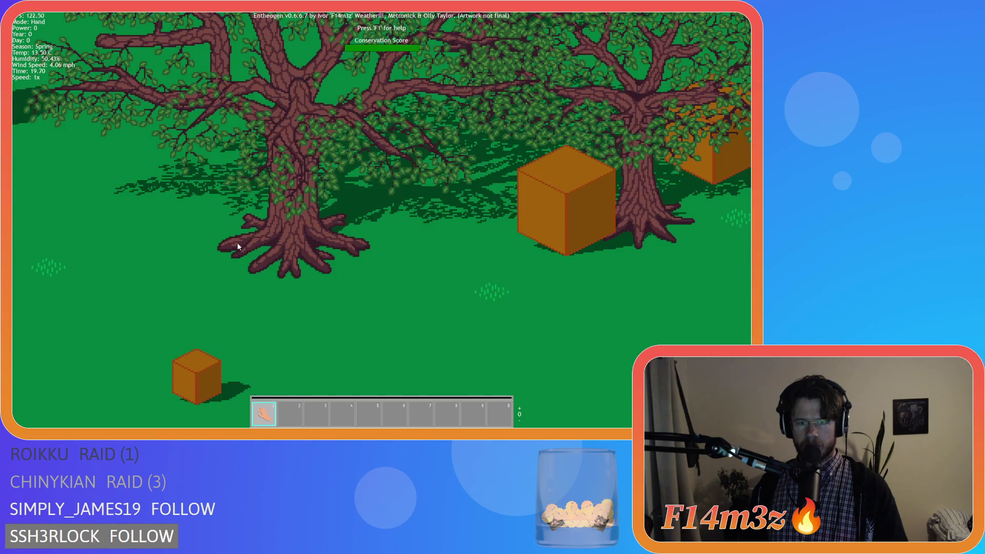
scroll(236, 252, "up", 5)
key("a")
key("d")
scroll(237, 252, "down", 5)
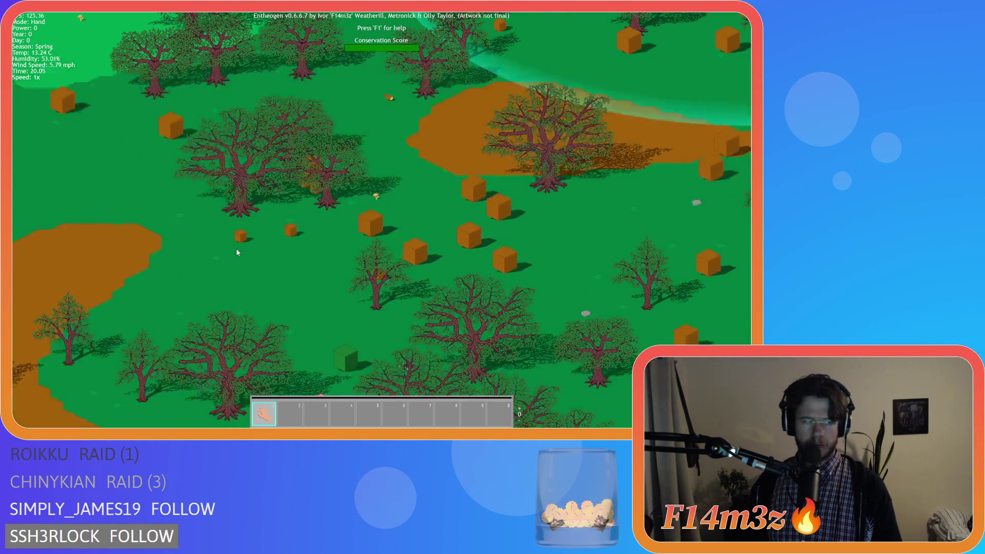
key("Escape")
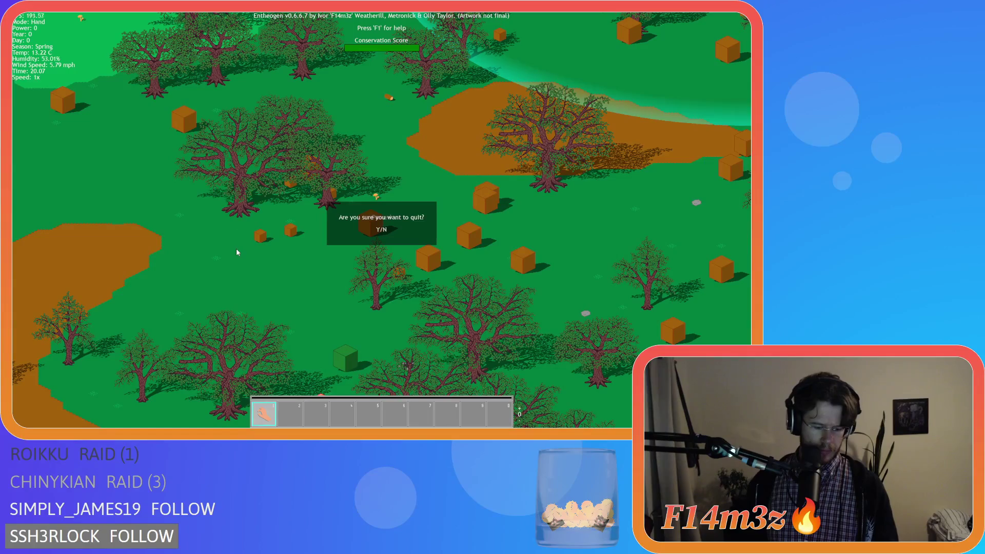
key("Return")
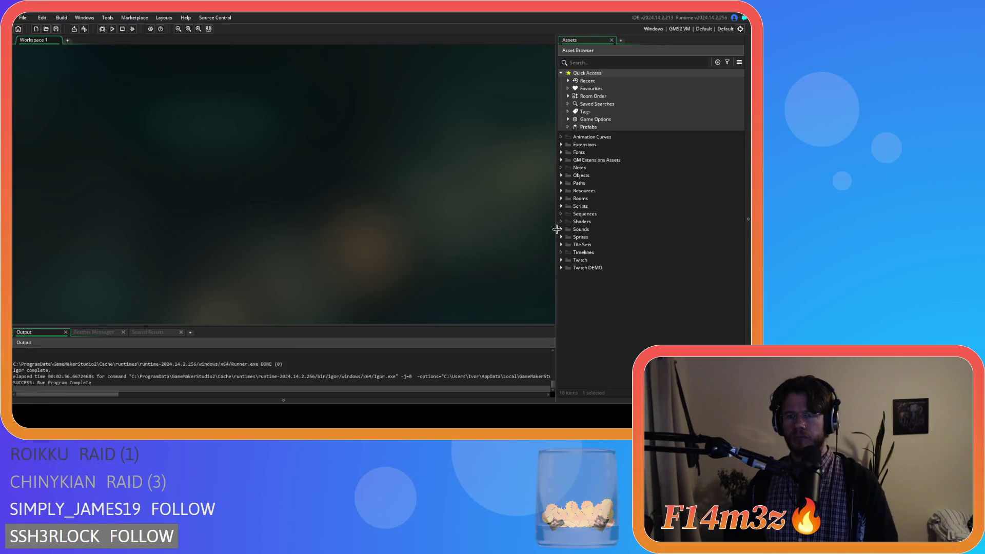
left_click(562, 207)
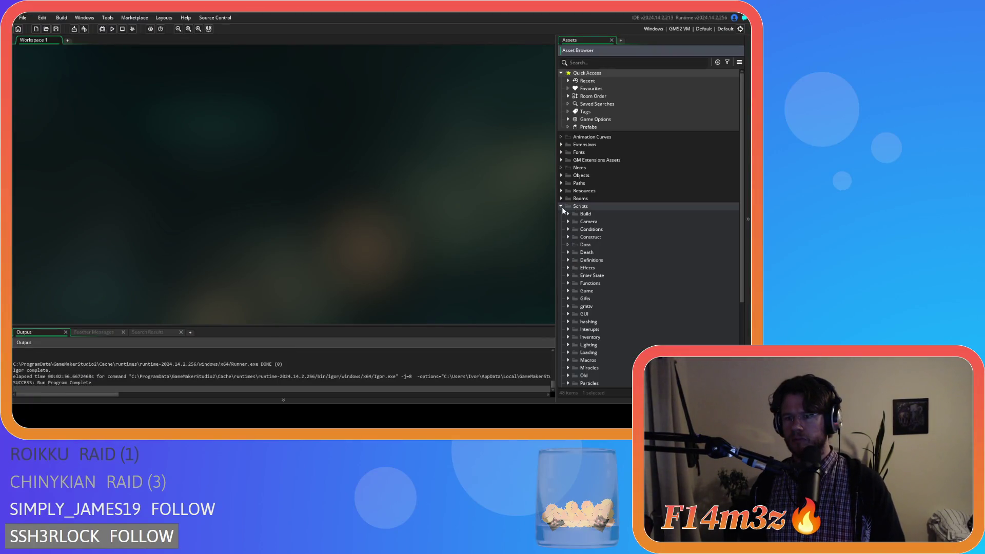
scroll(567, 232, "down", 2)
scroll(567, 234, "down", 4)
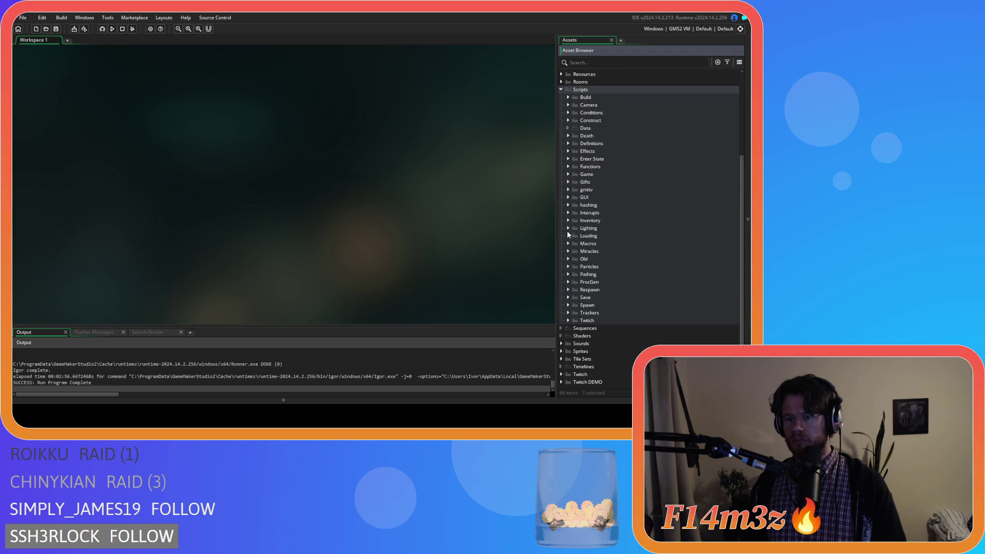
left_click(568, 229)
left_click(575, 251)
scroll(621, 272, "down", 4)
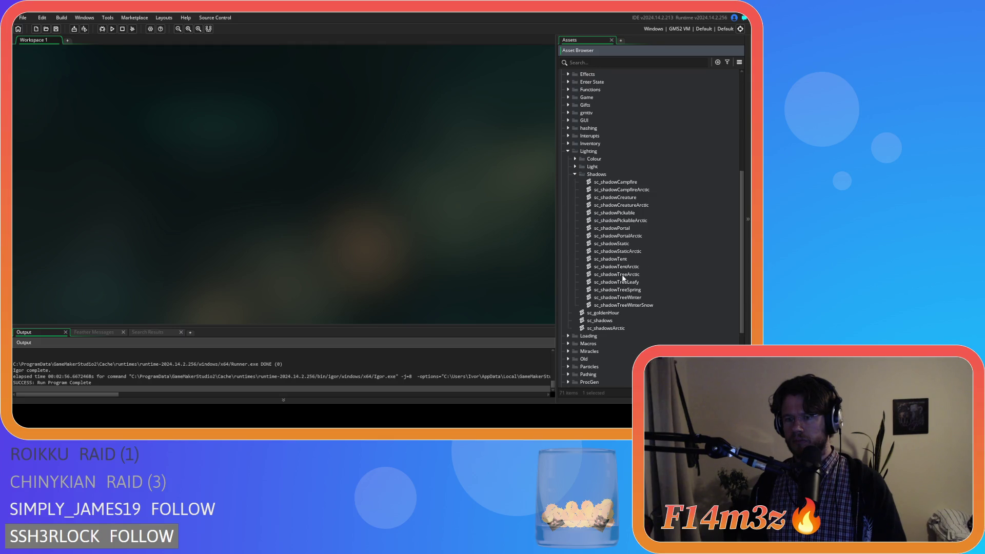
double_click(612, 322)
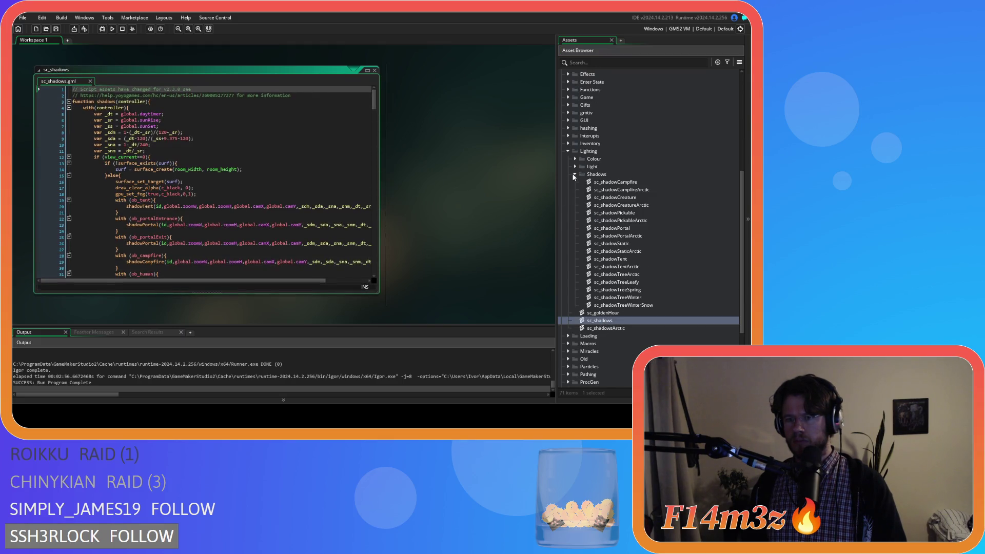
left_click(575, 174)
scroll(302, 210, "down", 8)
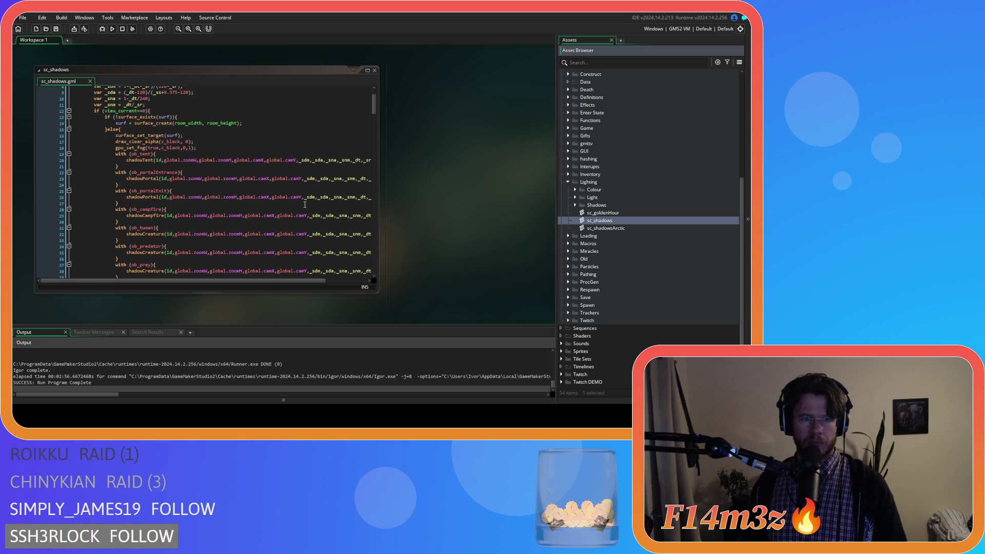
scroll(305, 205, "down", 4)
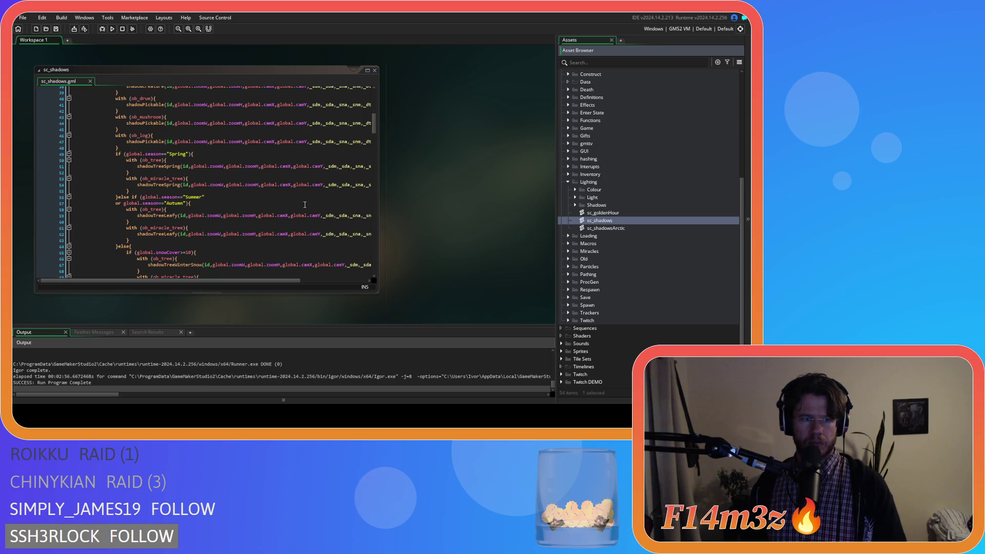
scroll(304, 205, "down", 2)
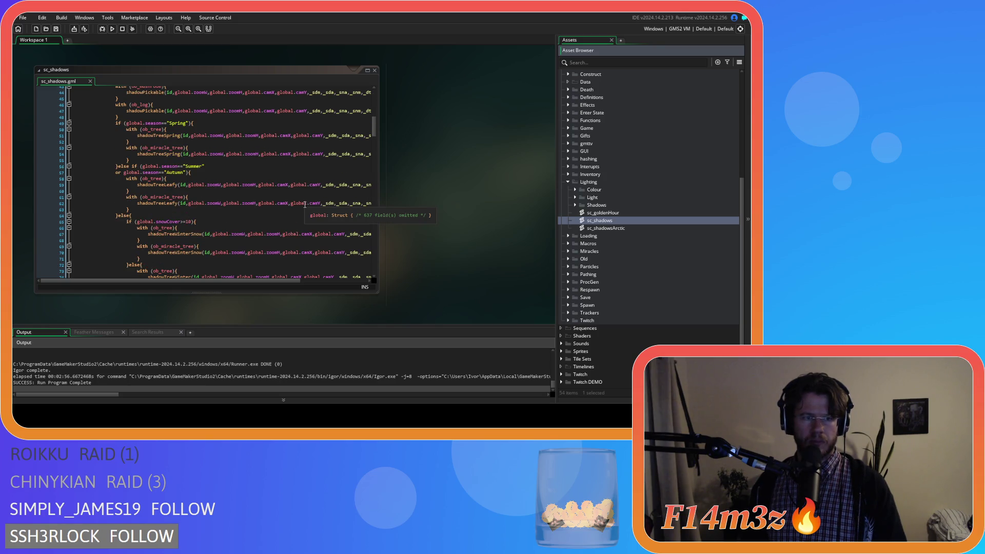
scroll(230, 225, "down", 2)
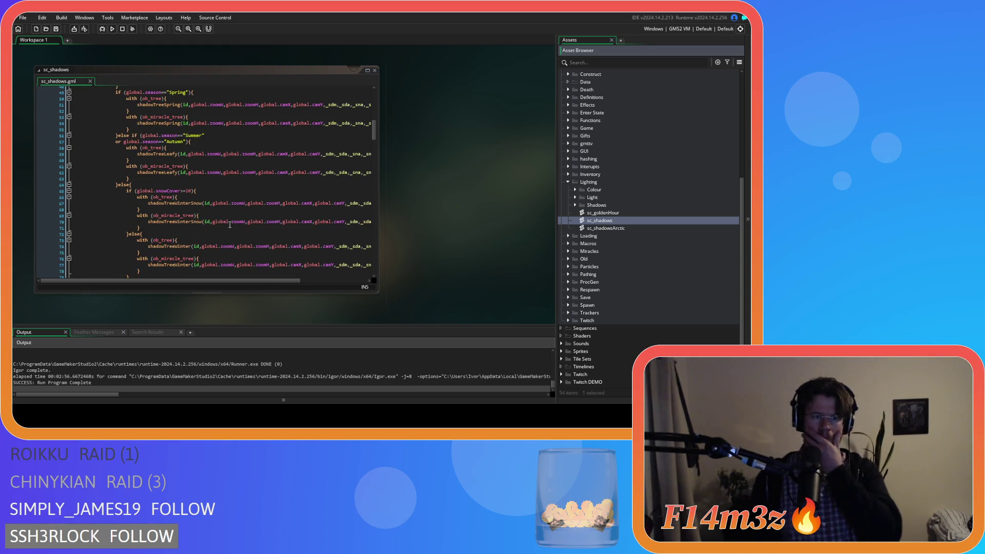
scroll(230, 225, "up", 2)
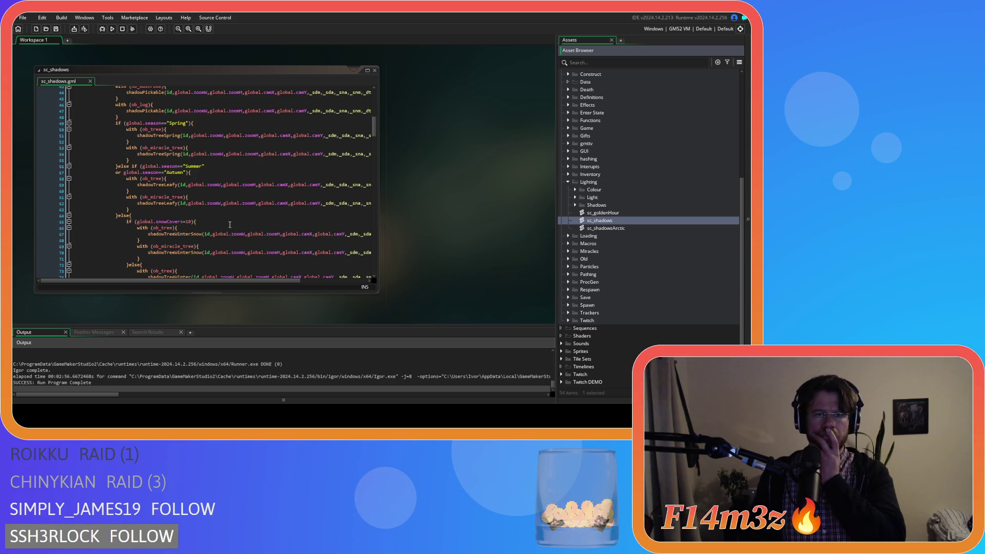
scroll(231, 216, "down", 3)
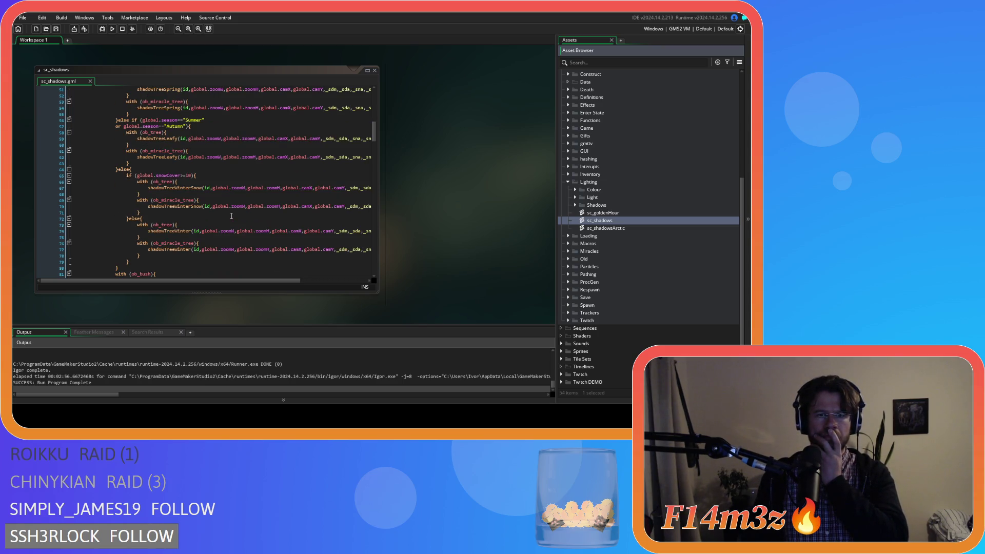
scroll(231, 216, "up", 5)
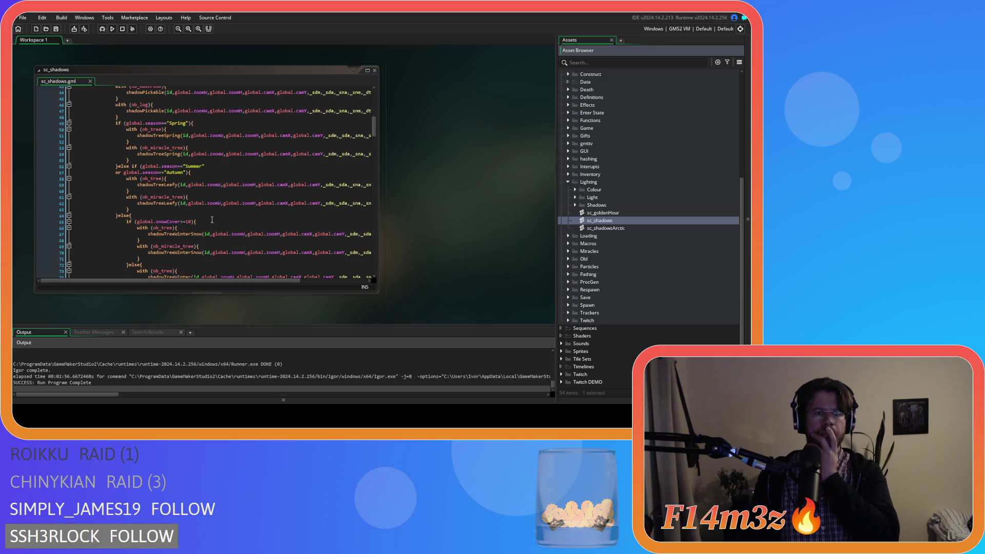
scroll(212, 220, "up", 1)
left_click(214, 183)
left_click(213, 173)
key("Left")
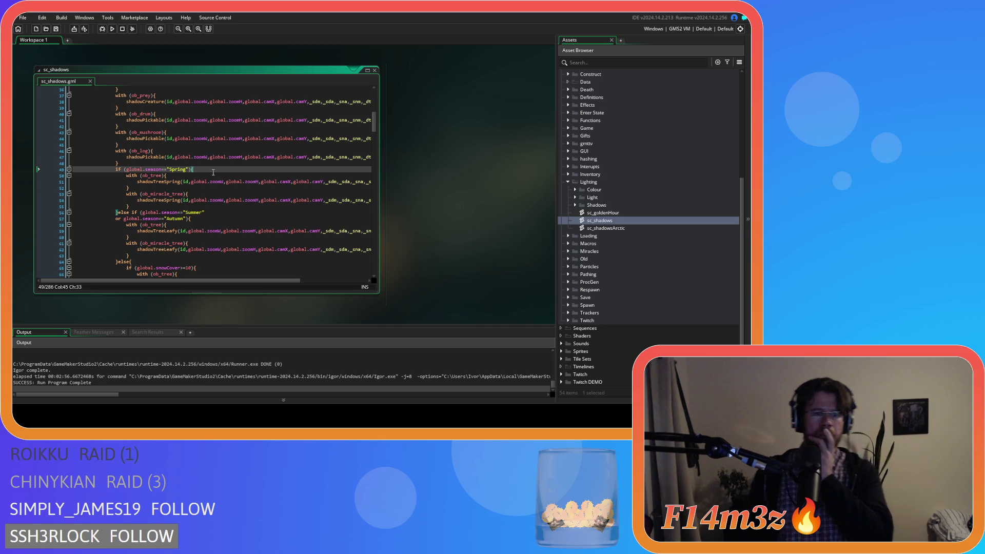
scroll(208, 184, "down", 1)
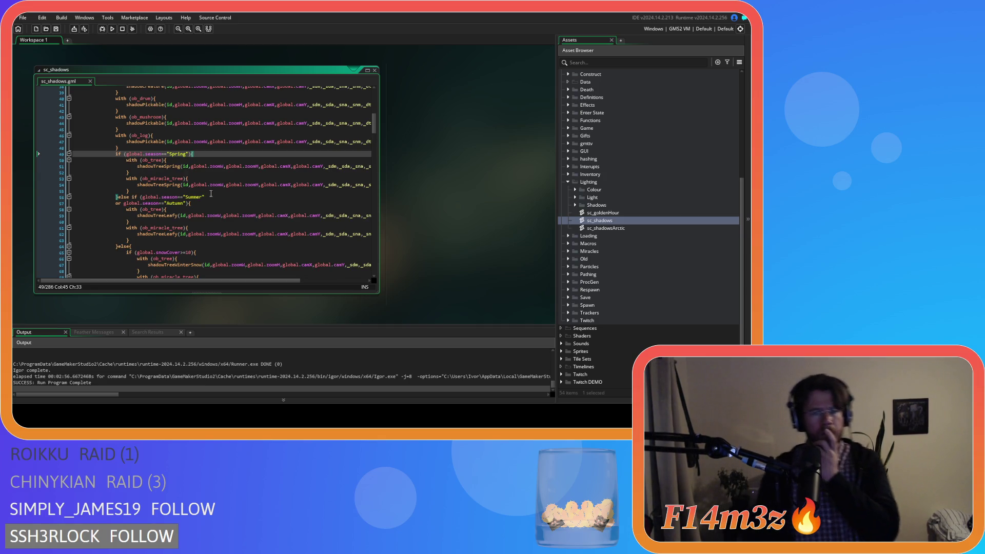
scroll(208, 192, "down", 10)
scroll(211, 194, "down", 20)
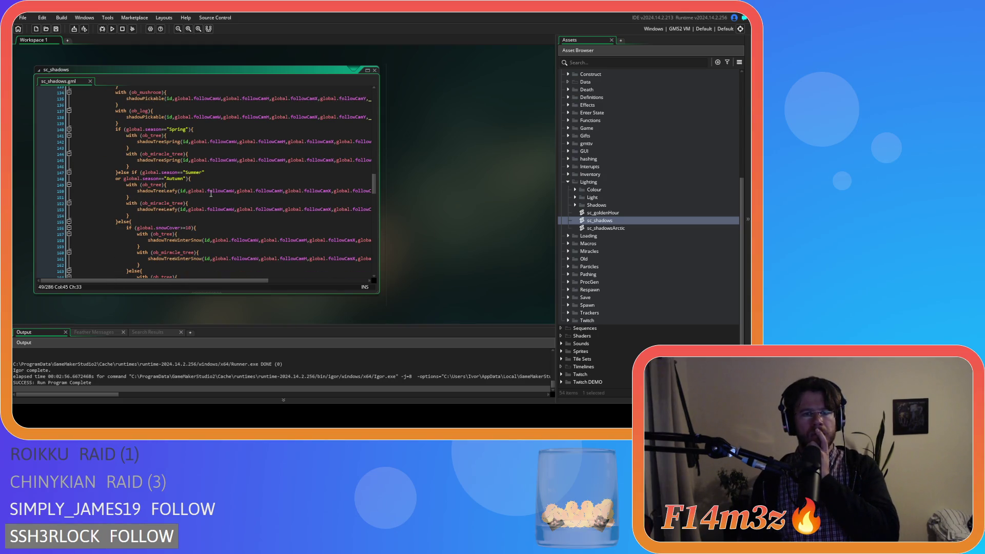
scroll(211, 194, "down", 3)
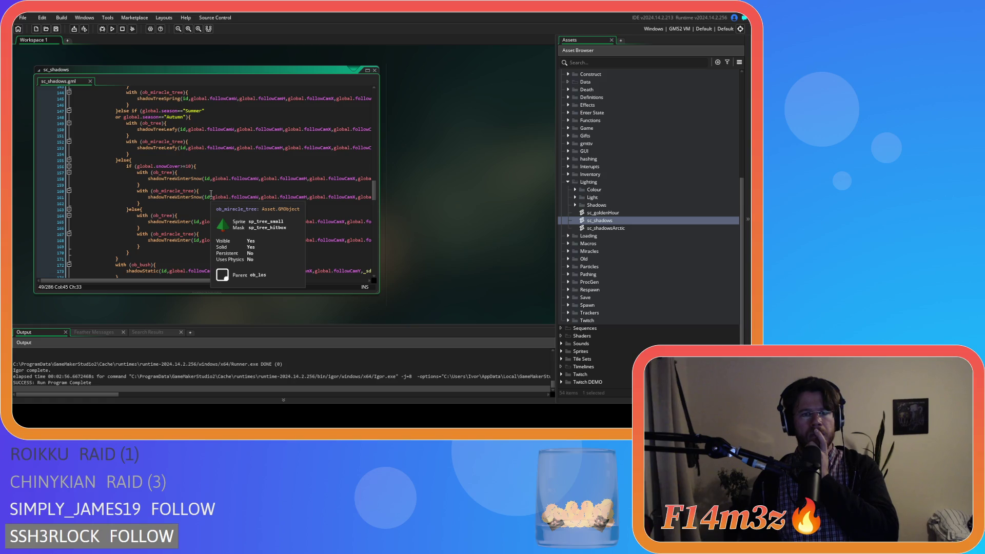
mouse_move(252, 285)
left_mouse_down()
mouse_move(292, 281)
mouse_move(247, 282)
left_mouse_up()
scroll(231, 248, "down", 20)
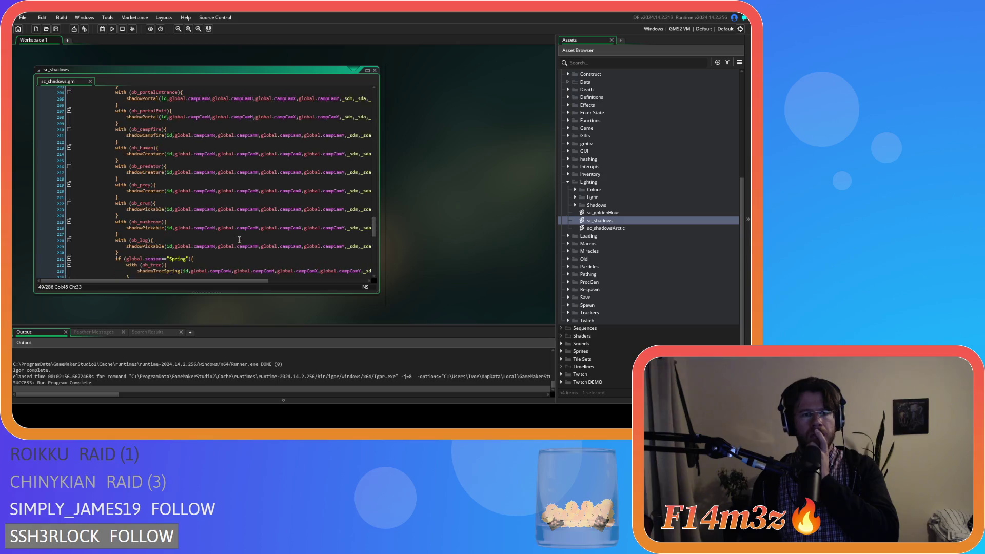
scroll(239, 240, "down", 2)
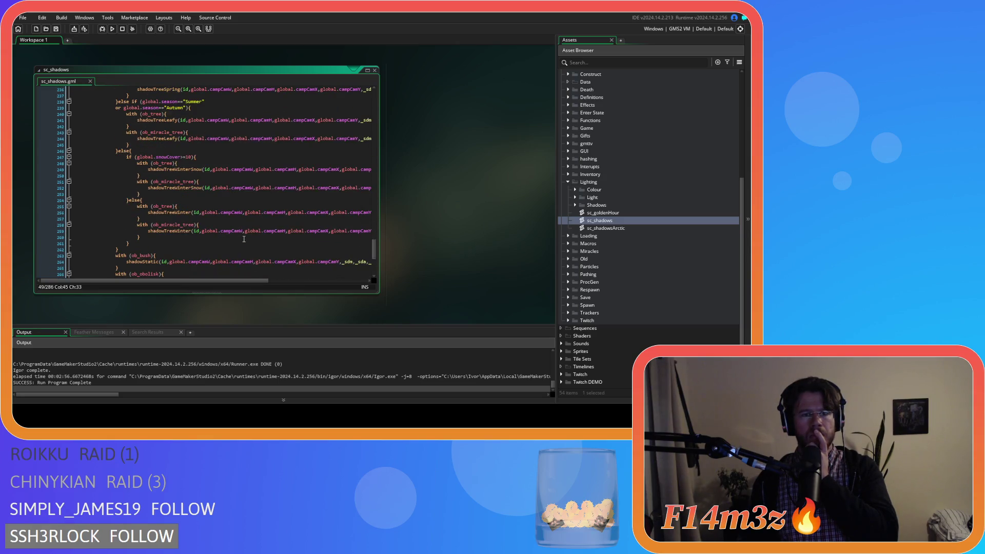
scroll(256, 243, "up", 4)
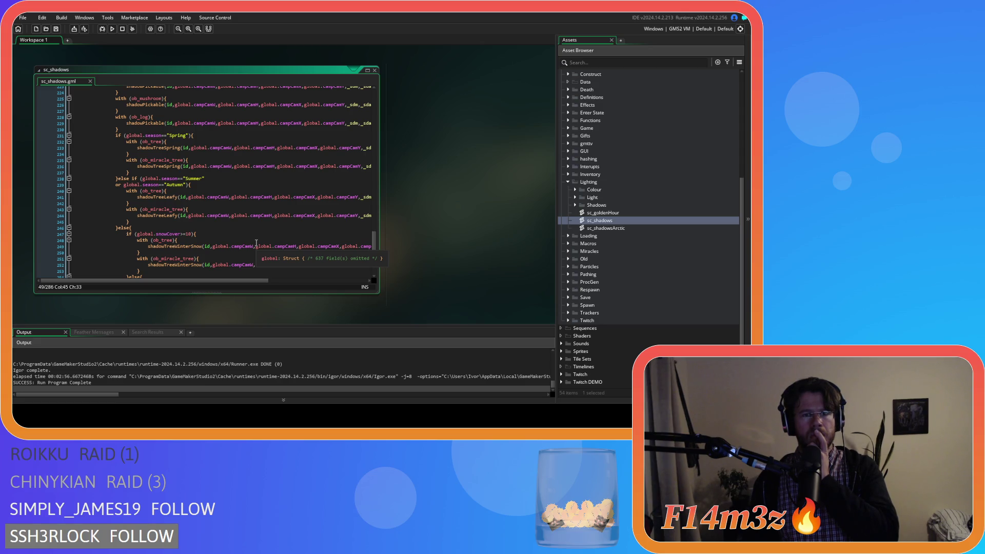
left_click(451, 201)
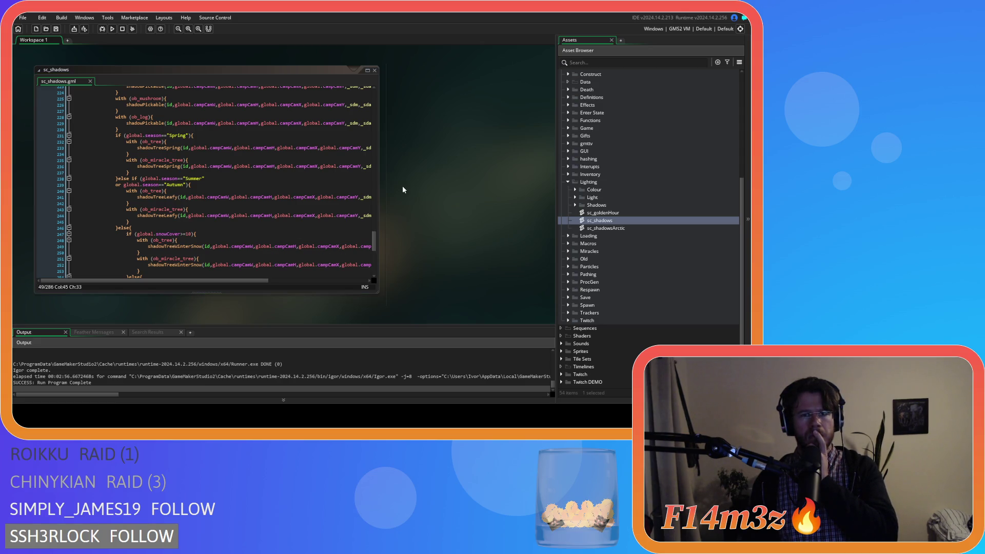
scroll(301, 223, "up", 15)
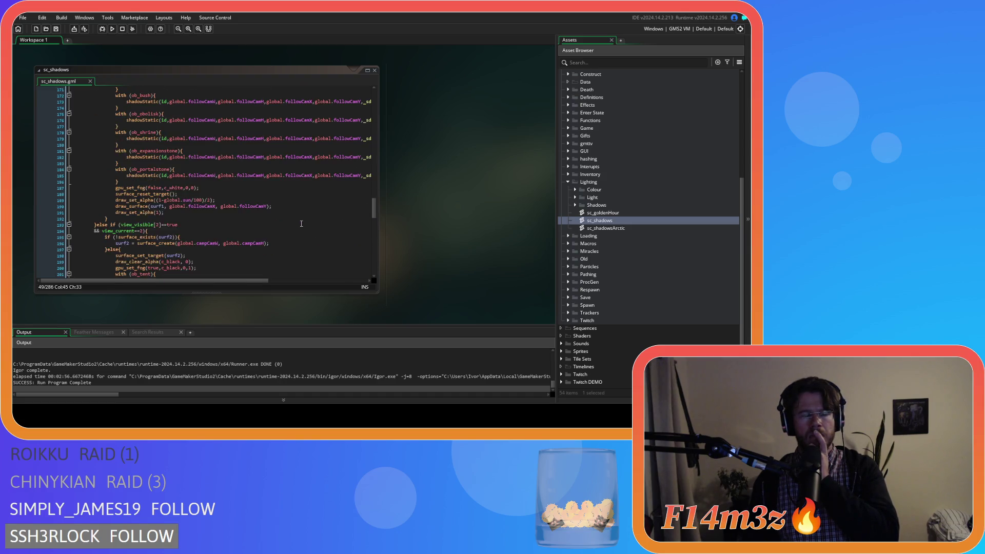
scroll(302, 223, "up", 3)
Step: Close all open script windows in the workspace
right_click(428, 174)
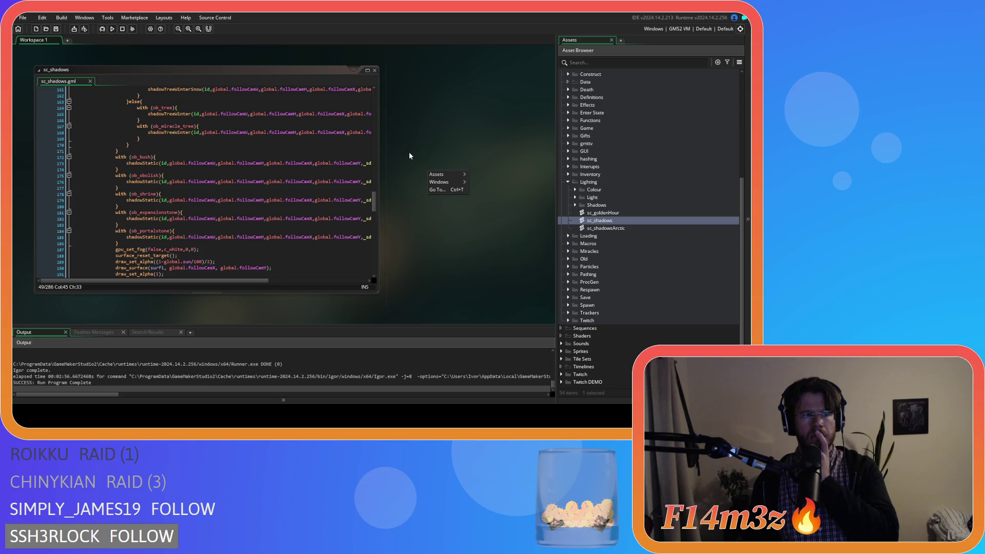
mouse_move(442, 183)
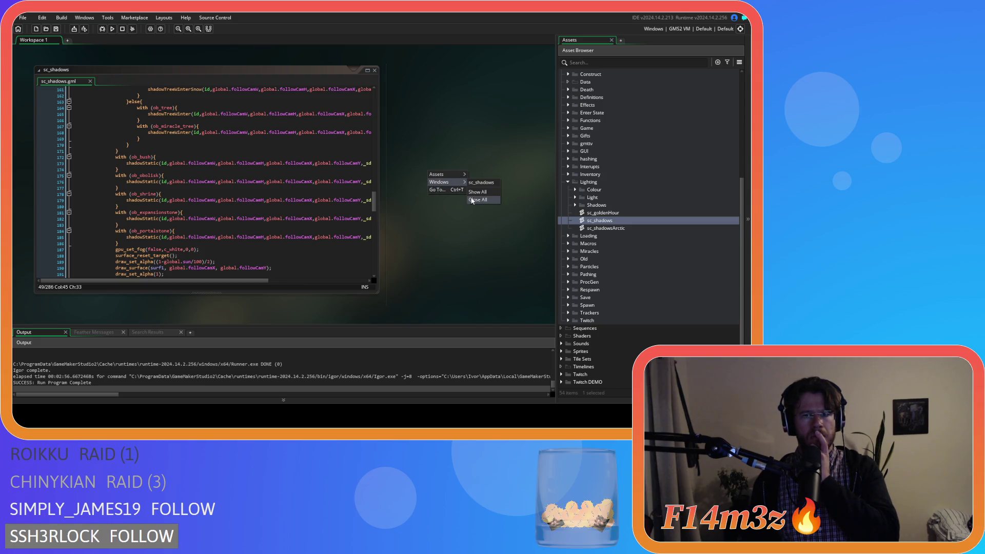
left_click(477, 204)
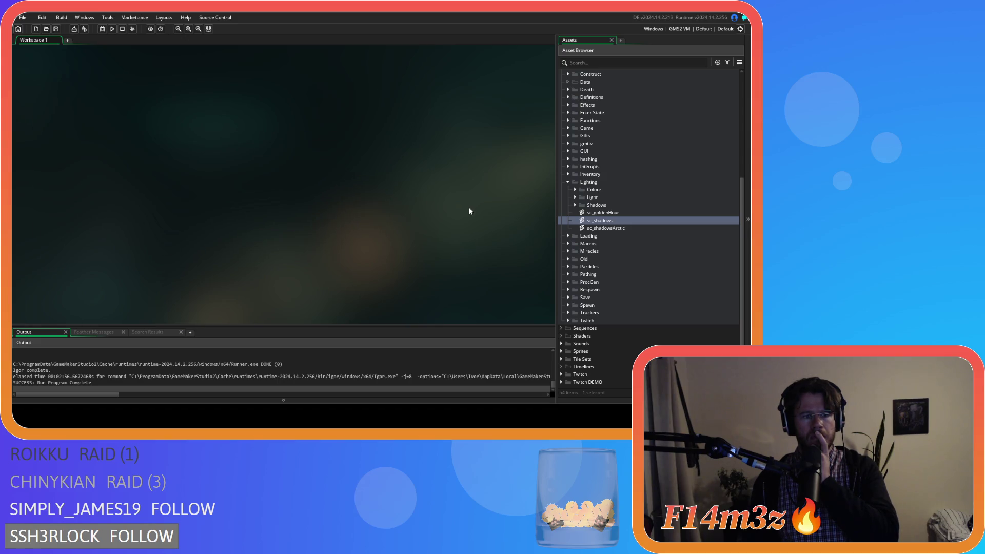
Step: Expand the Shadows folder and open the sc_shadowTreeSpring script
left_click(574, 207)
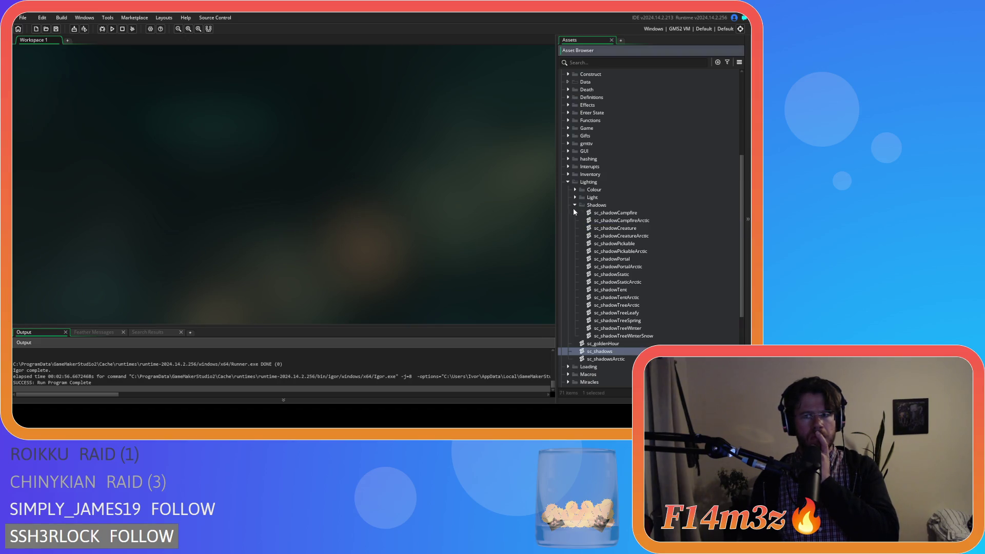
left_click(648, 314)
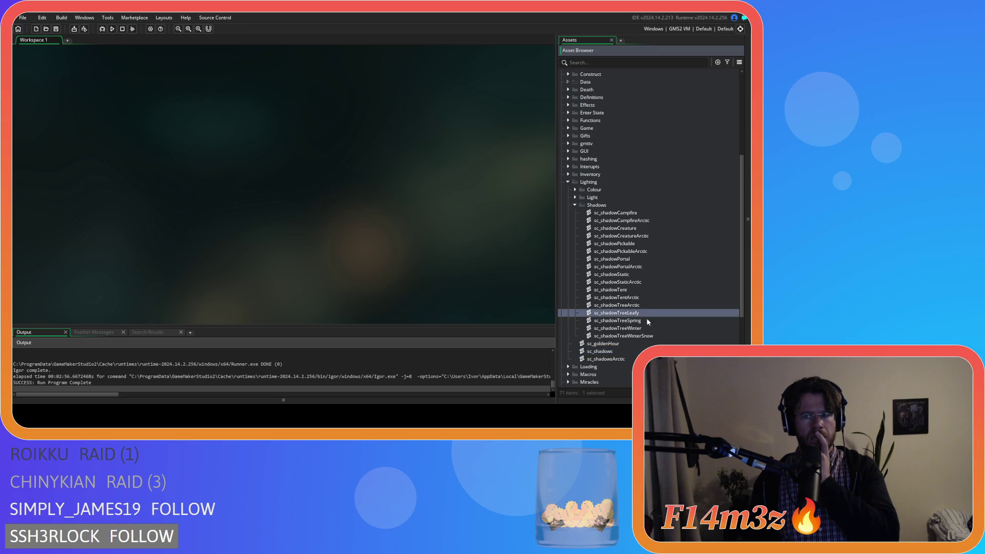
double_click(647, 322)
mouse_move(374, 102)
left_mouse_down()
mouse_move(387, 128)
mouse_move(377, 193)
mouse_move(386, 262)
left_mouse_up()
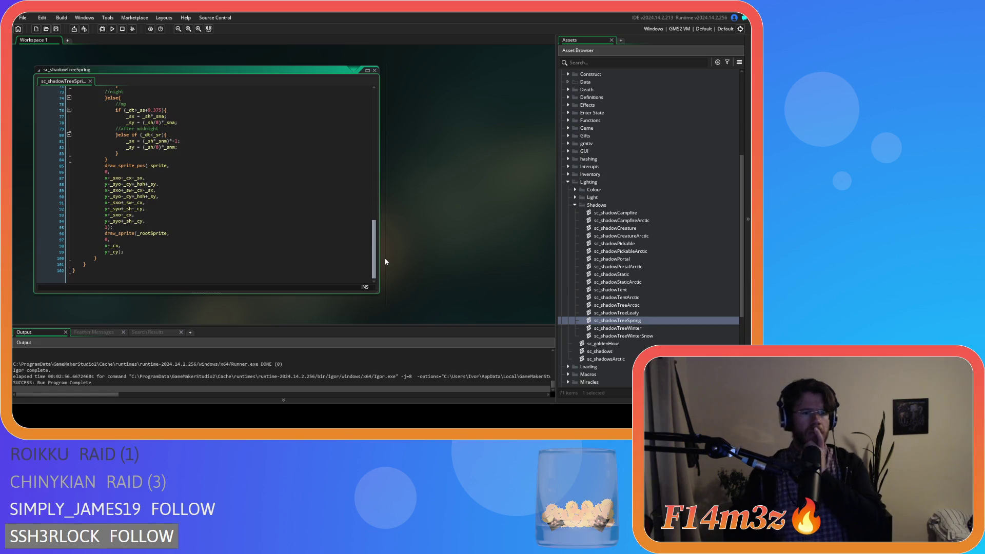
left_click_drag(386, 262, 363, 159)
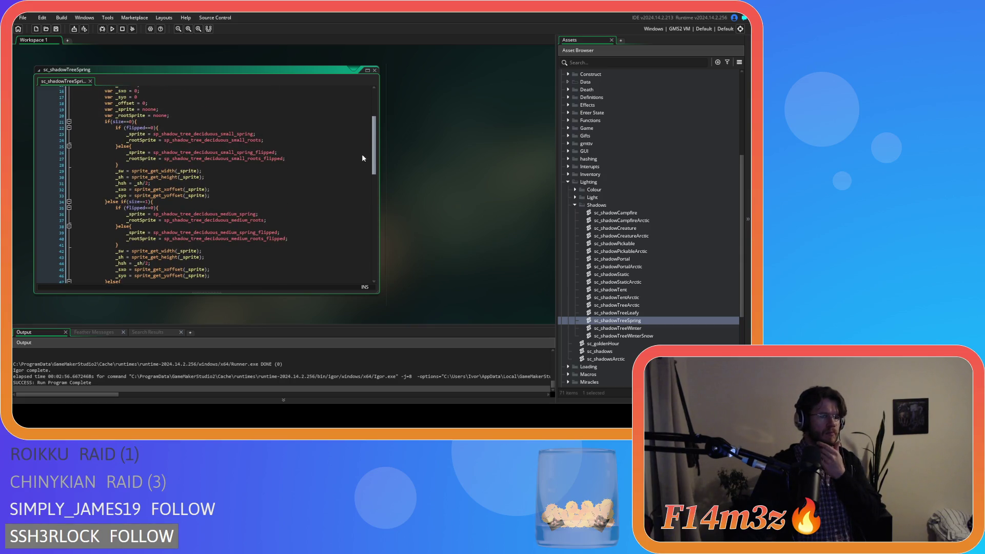
scroll(375, 150, "down", 1)
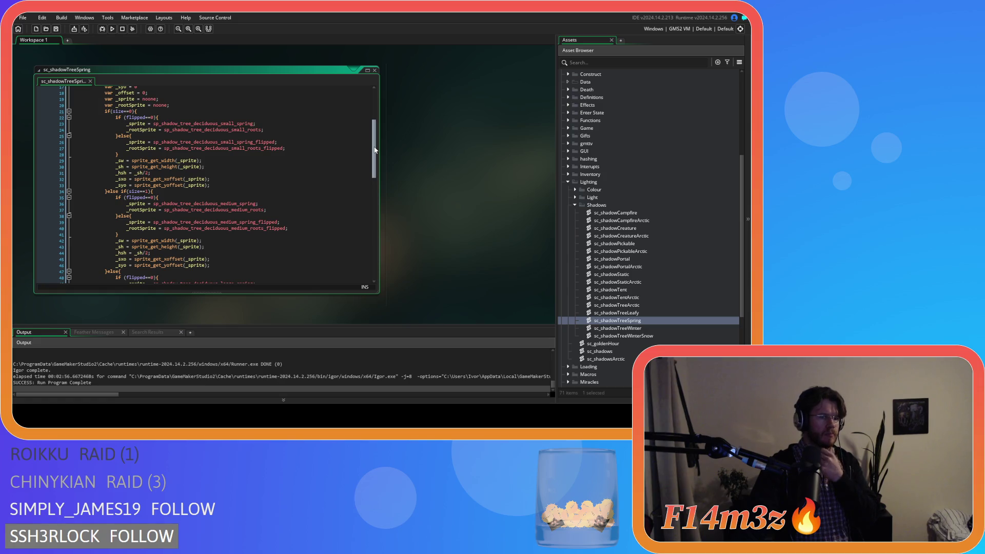
left_click_drag(375, 150, 376, 163)
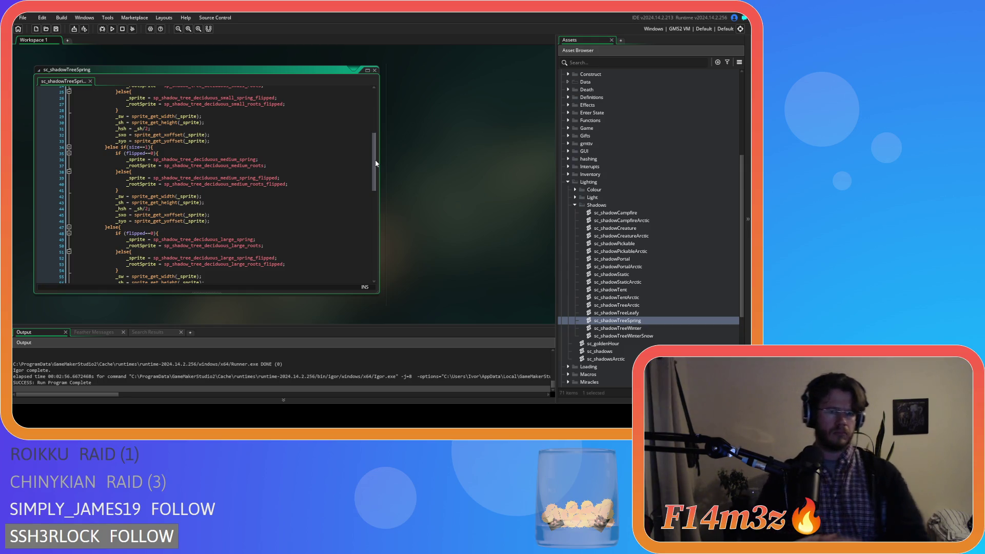
Step: Scroll through the script, then build and run the game with F5
scroll(265, 170, "down", 7)
scroll(265, 170, "down", 7)
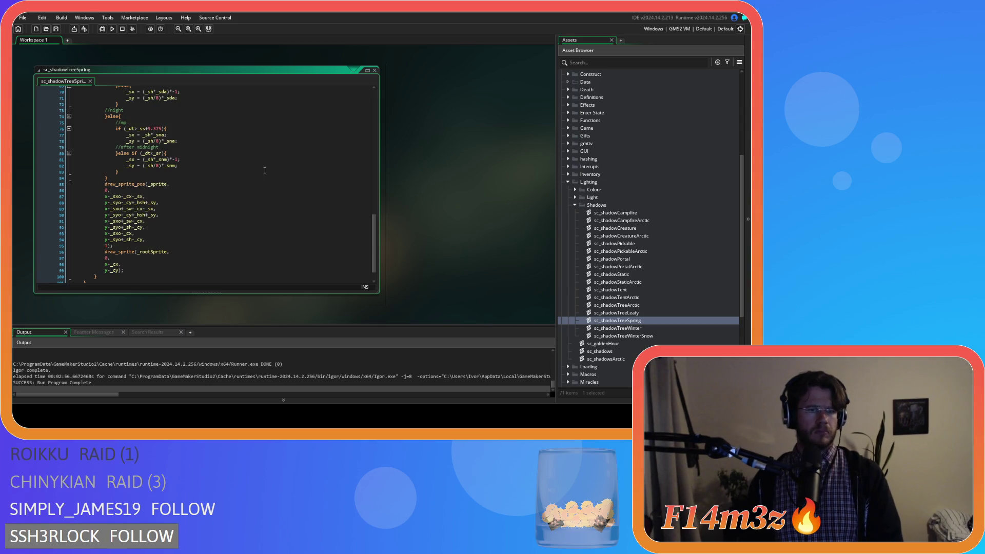
scroll(264, 170, "down", 1)
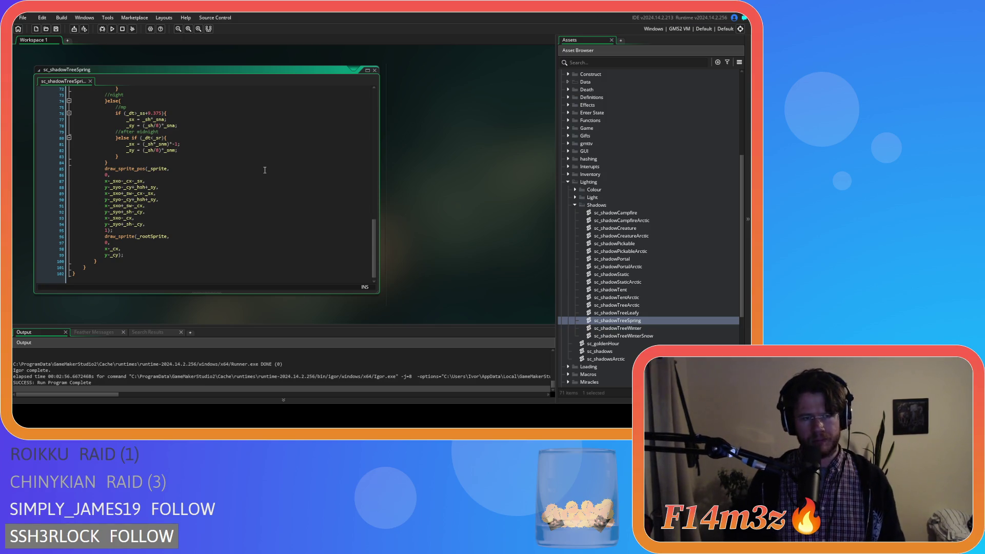
key("F5")
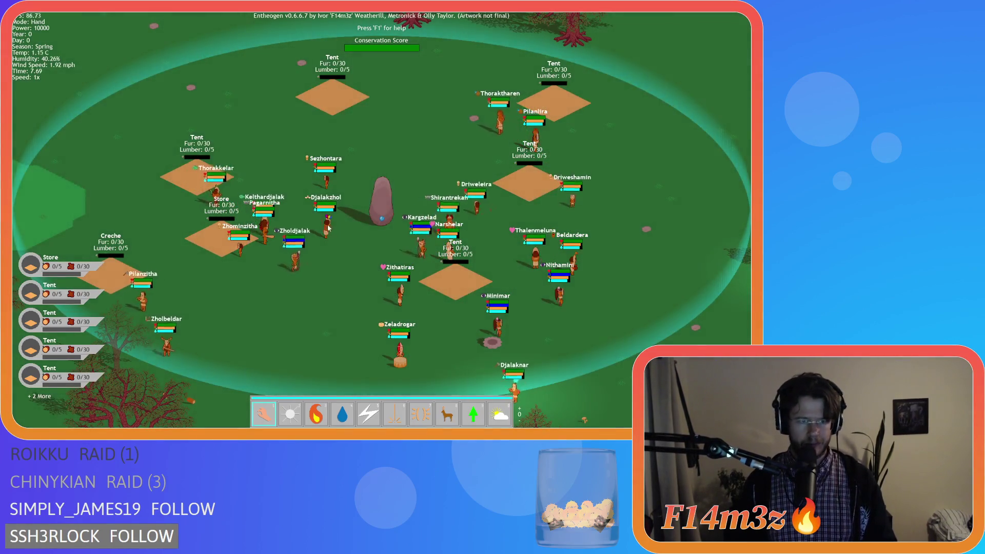
Step: Zoom the map and open and close the Tribe overview
scroll(221, 246, "up", 3)
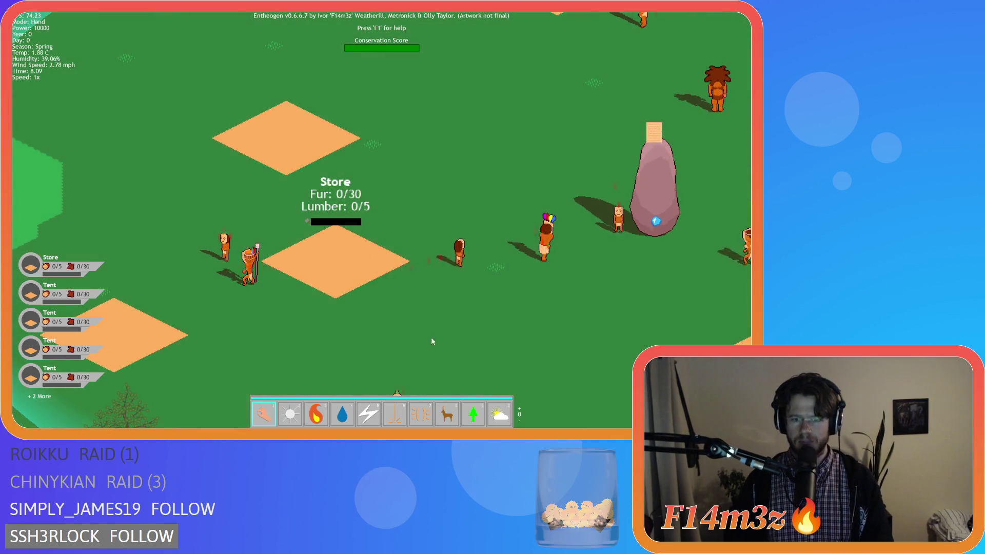
scroll(431, 338, "down", 5)
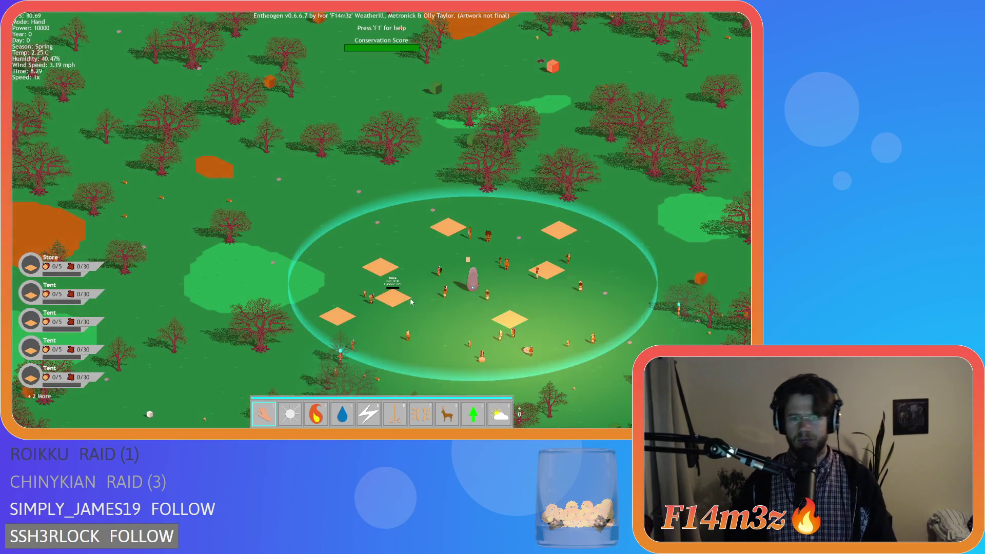
key("t")
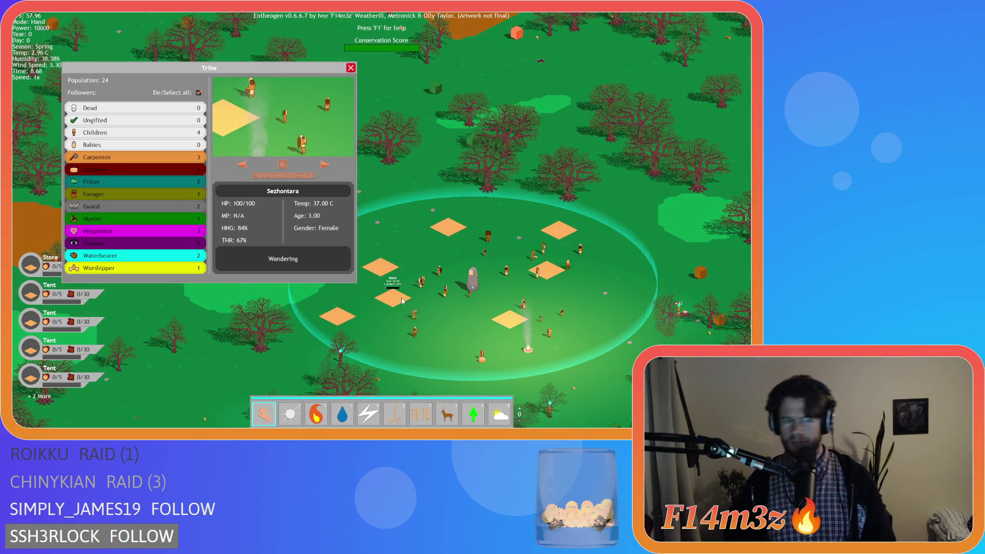
key("t")
Step: Drop lumber cubes and carry two of them onto the Store tile
scroll(421, 310, "up", 3)
key("s")
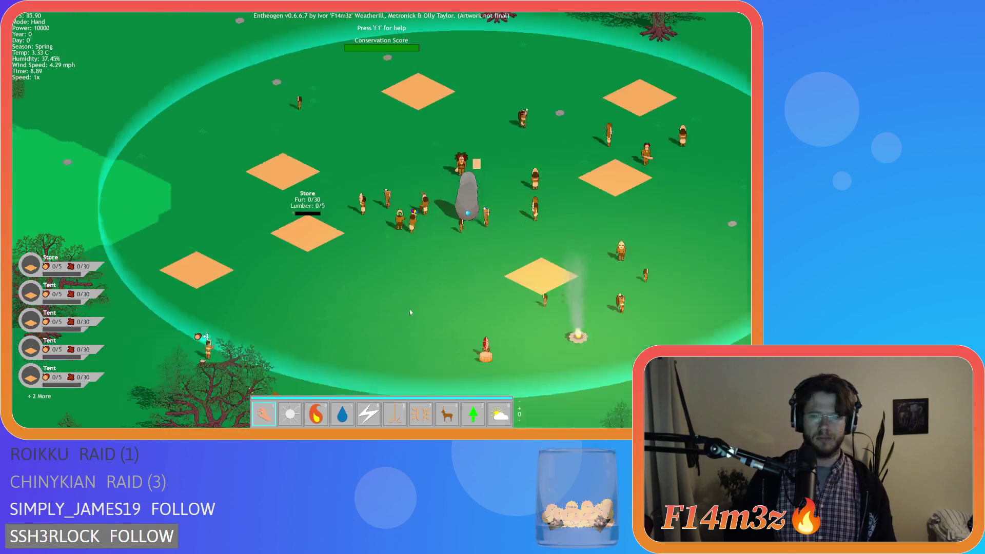
key("8")
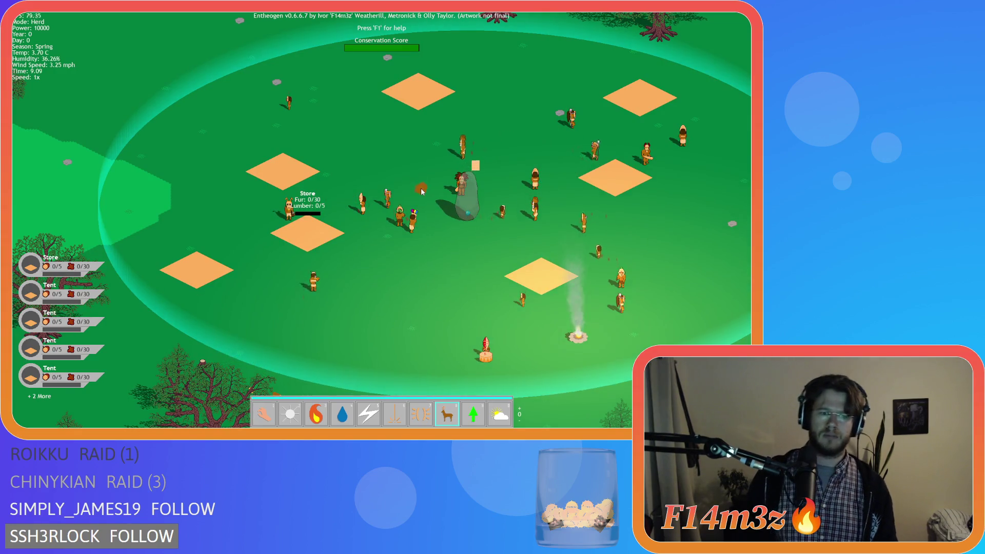
left_click(422, 192)
left_click_drag(340, 227, 272, 177)
mouse_move(200, 117)
left_mouse_down()
mouse_move(300, 225)
mouse_move(330, 231)
mouse_move(308, 204)
mouse_move(296, 209)
left_mouse_up()
Step: Pan and zoom to recentre the village, then speed the game up to 8x
key("s")
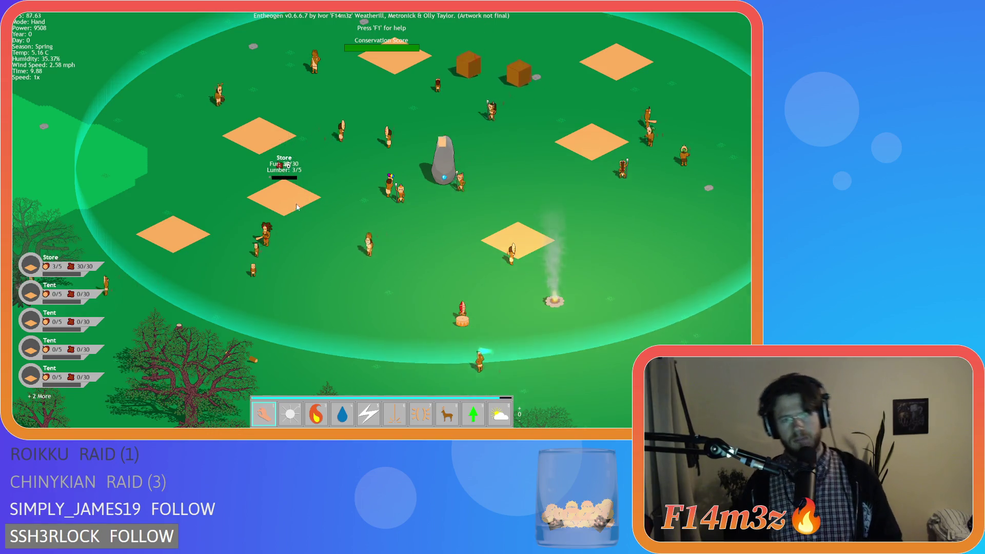
key("s")
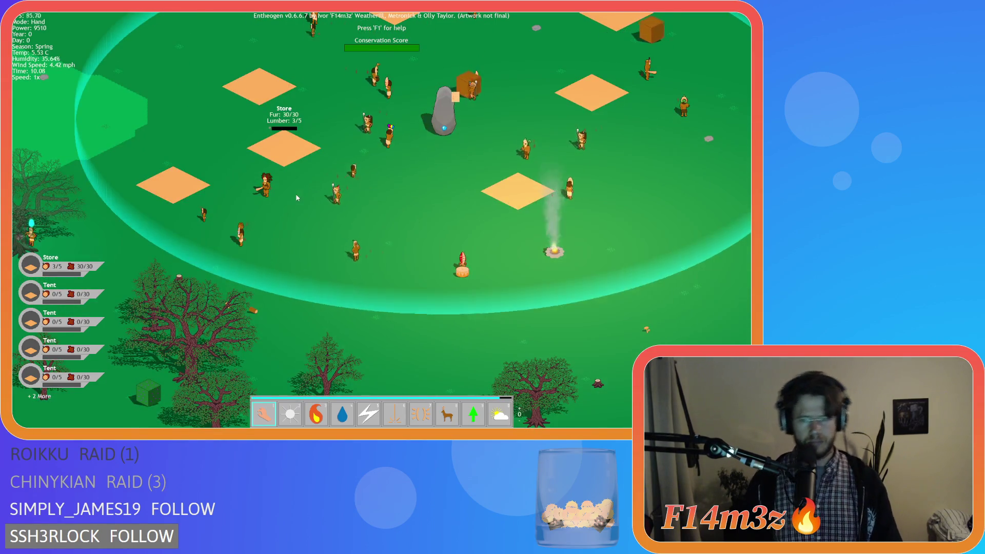
key("d")
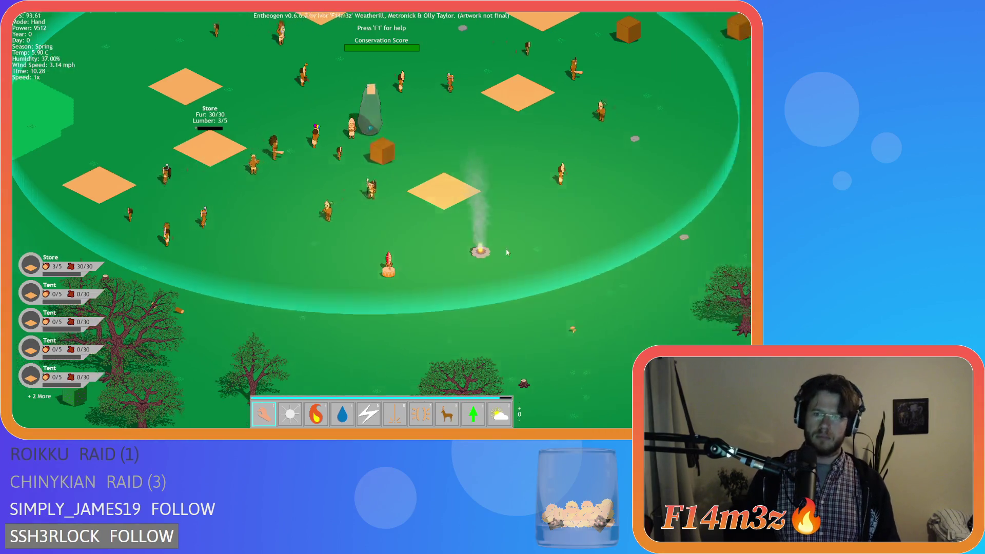
scroll(506, 248, "up", 5)
scroll(467, 257, "down", 3)
scroll(390, 284, "up", 1)
scroll(390, 285, "up", 2)
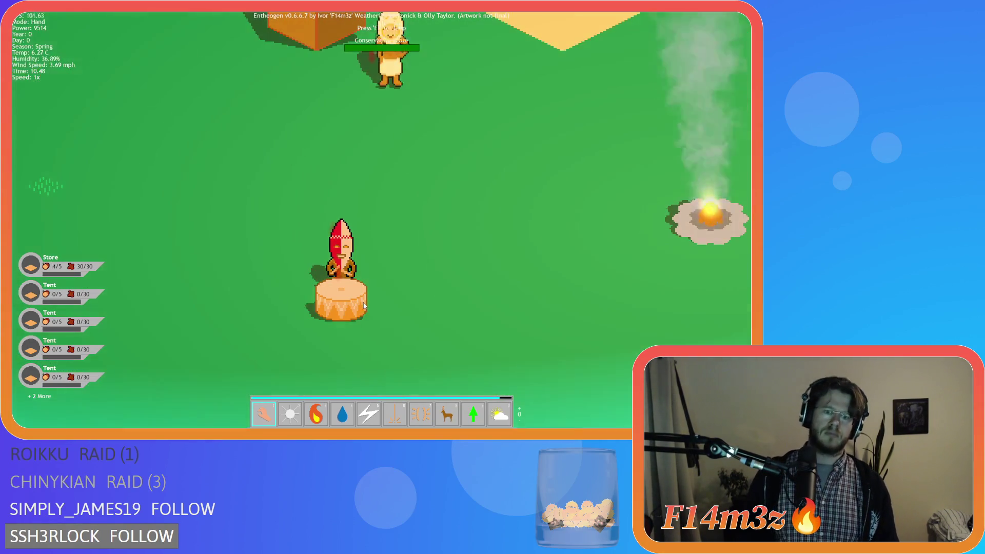
scroll(297, 293, "down", 4)
key("w")
key("a")
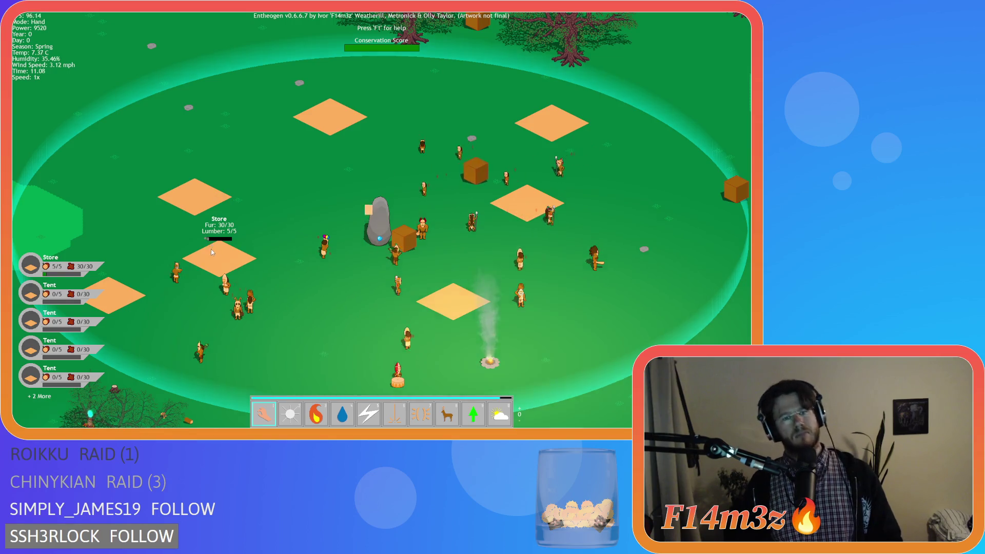
scroll(211, 250, "up", 3)
key("plus")
key("plus")
key("plus")
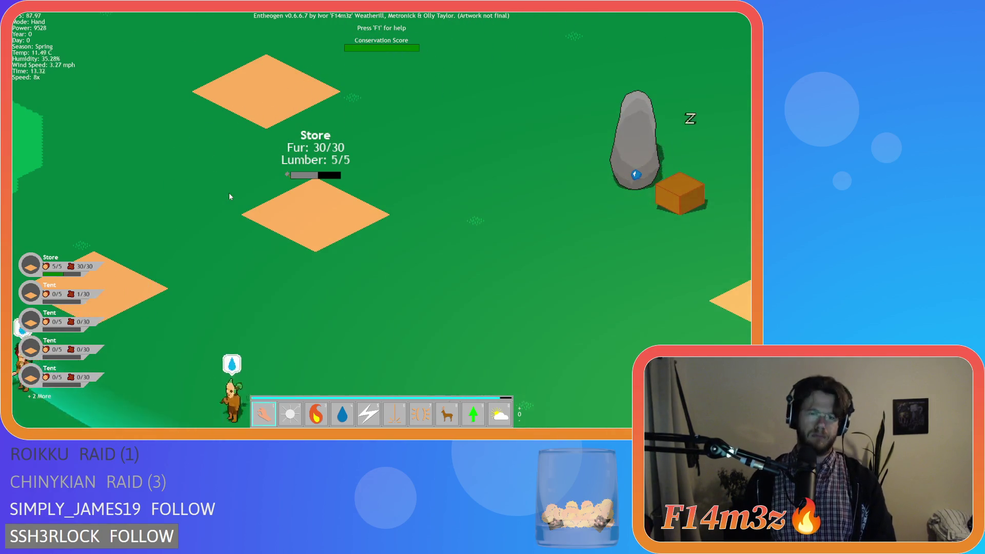
scroll(229, 193, "down", 5)
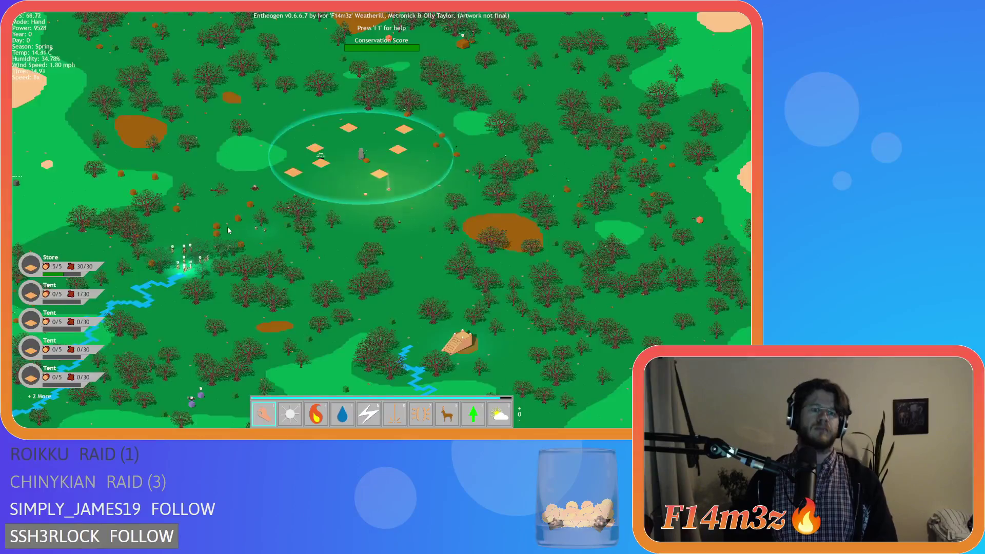
Step: Bring the settlement into view and slow the game from 8x to 1x
scroll(229, 230, "up", 5)
left_click_drag(340, 146, 312, 288)
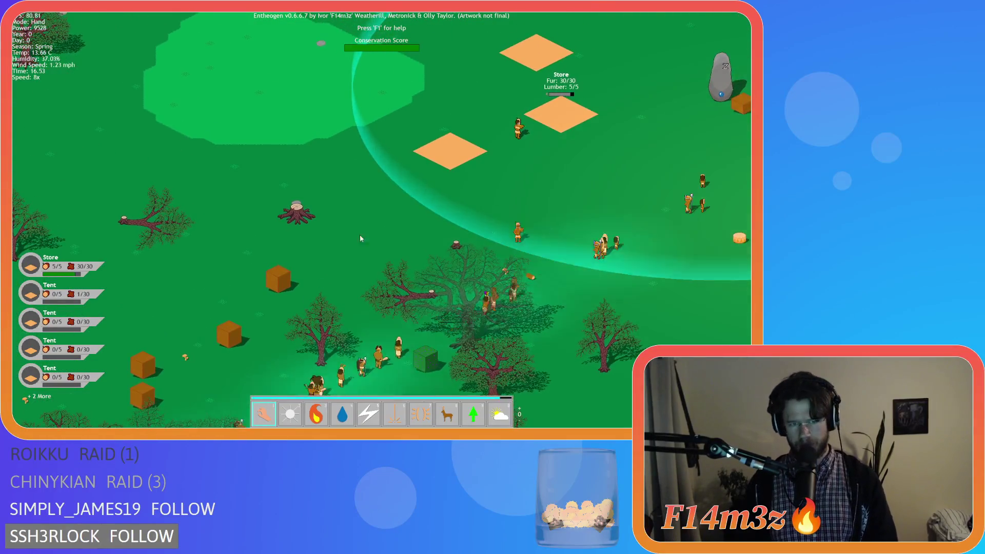
key("minus")
key("minus")
mouse_move(359, 235)
left_mouse_down()
mouse_move(300, 281)
mouse_move(344, 238)
left_mouse_up()
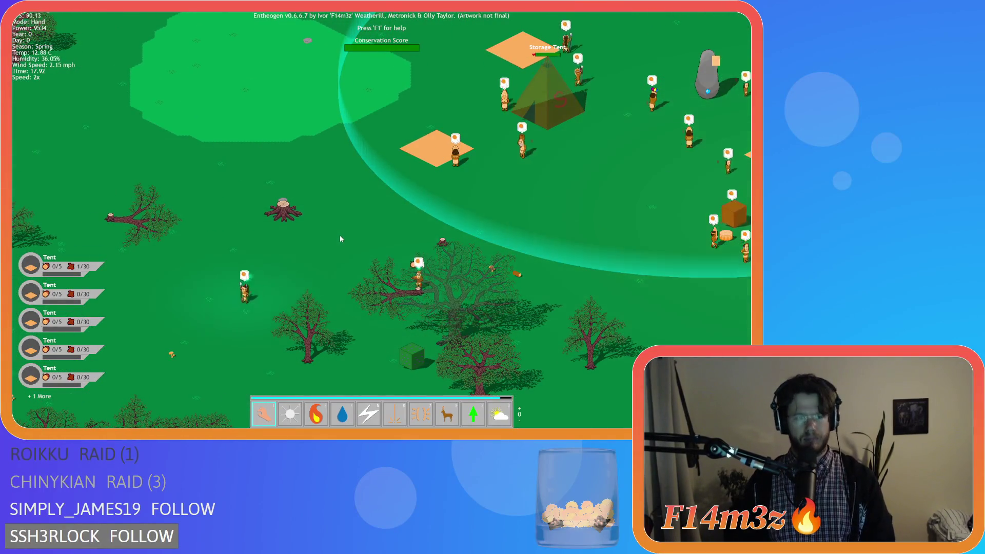
key("minus")
key("Up")
key("Right")
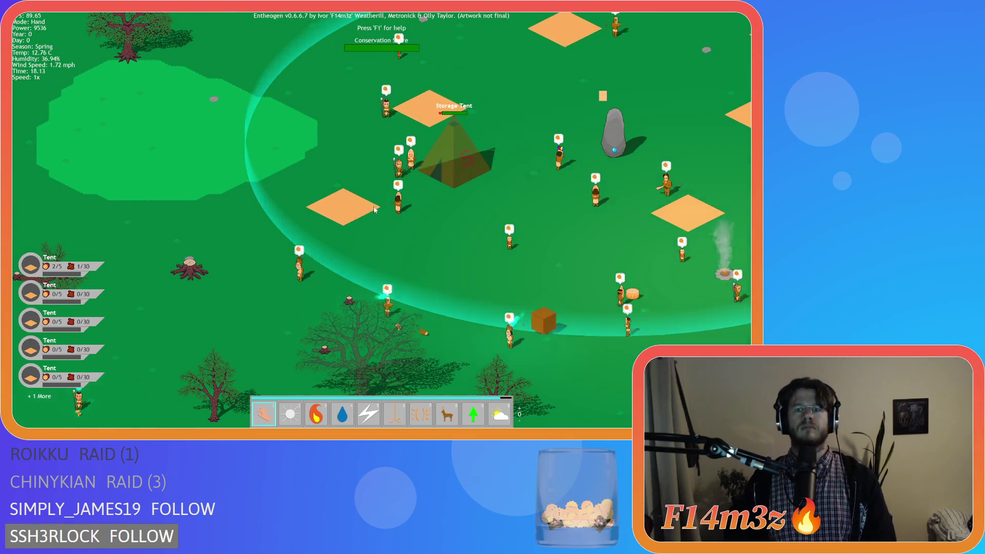
Step: Zoom on the Storage Tent, pause the game, and toggle the Tribe overview
scroll(454, 204, "up", 3)
scroll(479, 260, "up", 5)
key("space")
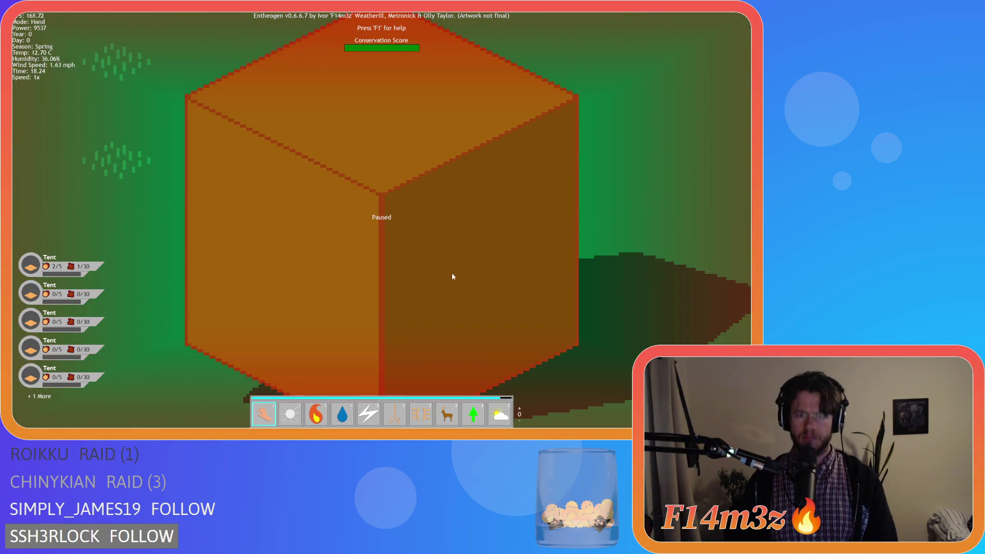
scroll(444, 267, "down", 10)
scroll(394, 234, "up", 5)
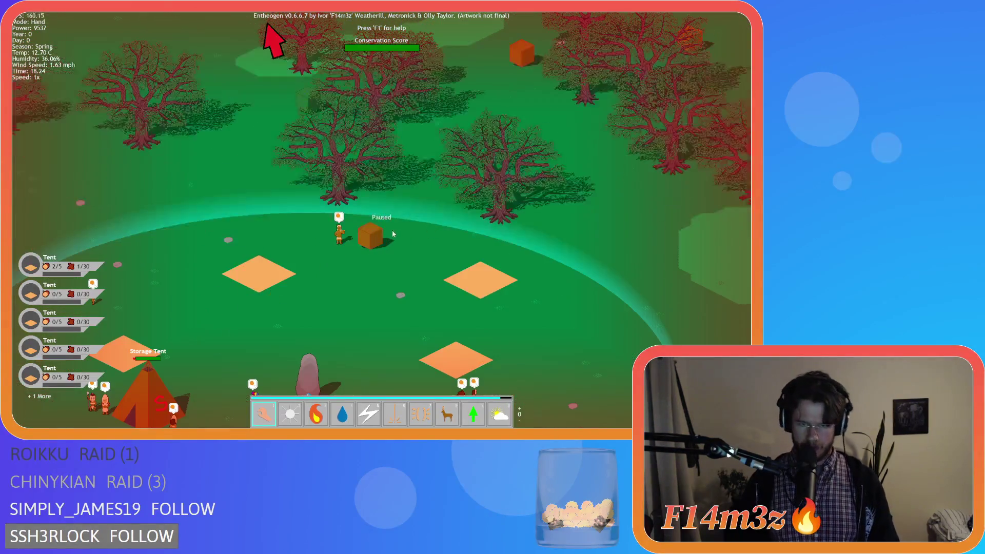
scroll(345, 232, "down", 3)
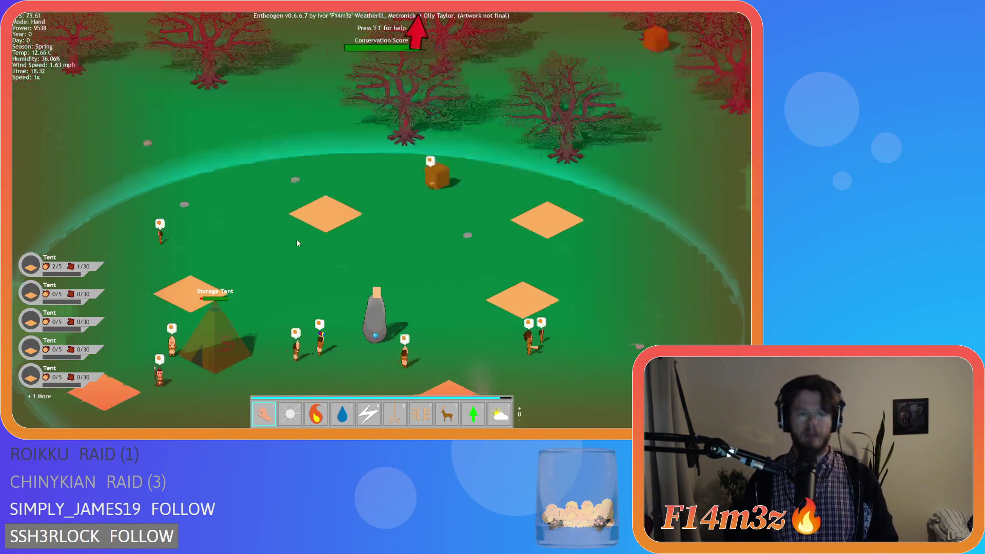
key("Up")
key("t")
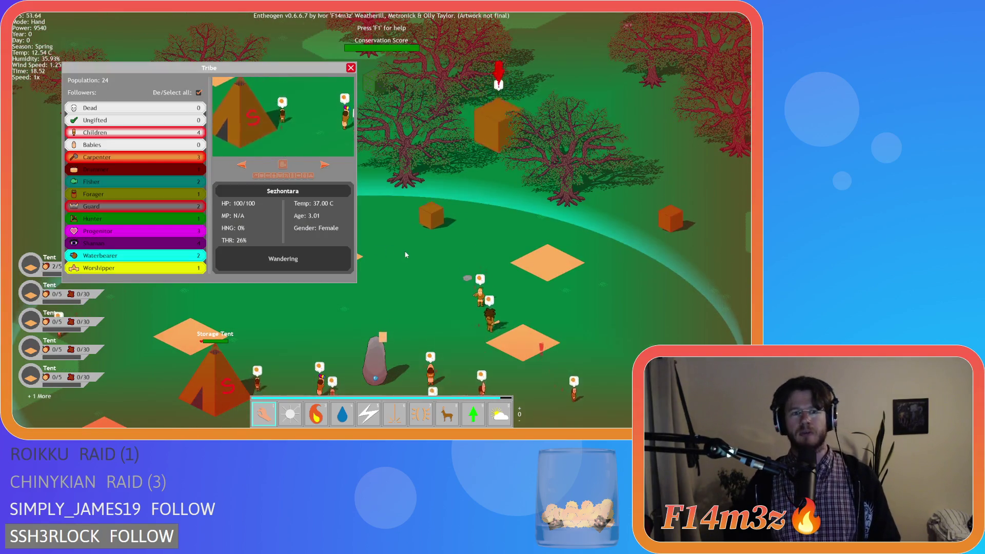
key("t")
Step: Pan along the storage tent to inspect villagers and their water-need bubbles
key("Down")
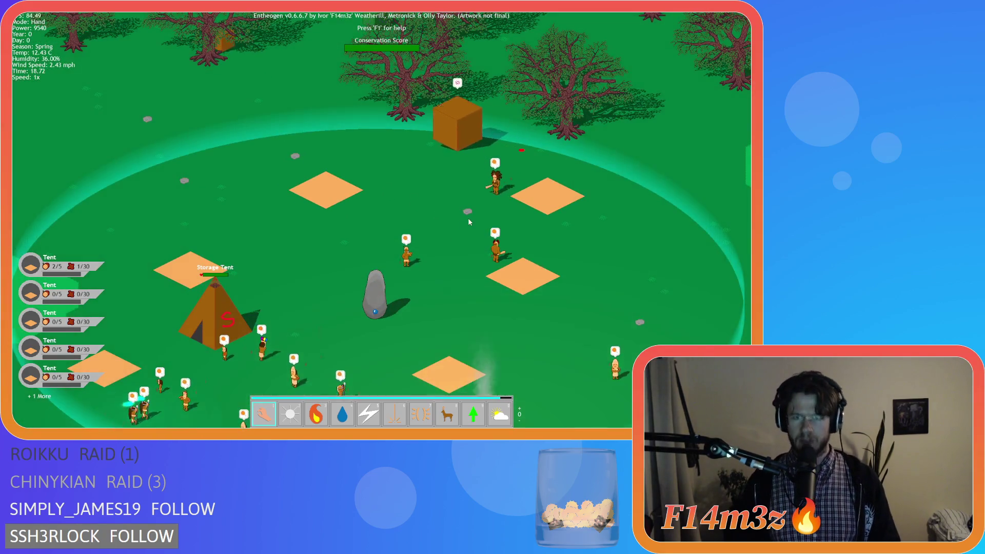
key("Left")
key("Down")
scroll(373, 261, "up", 8)
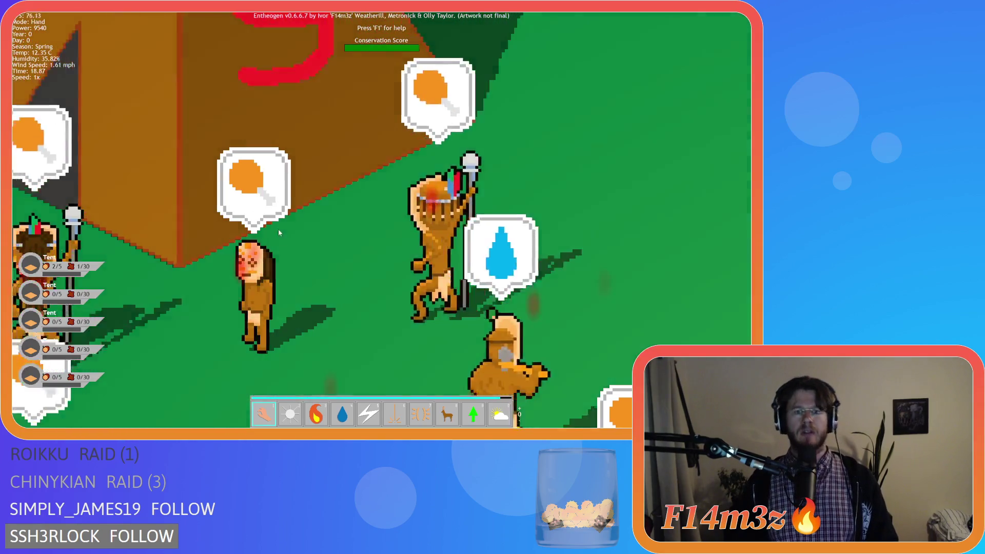
key("Left")
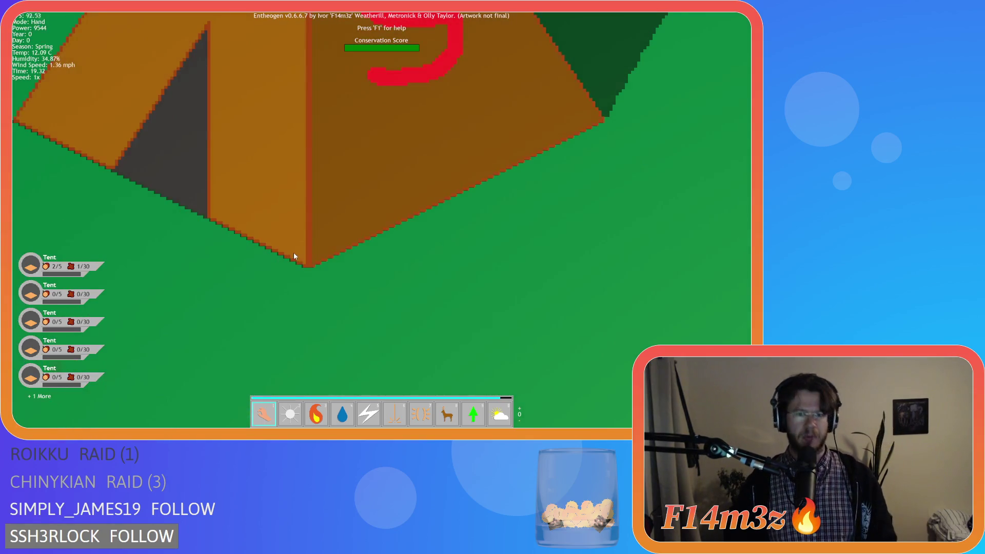
key("Left")
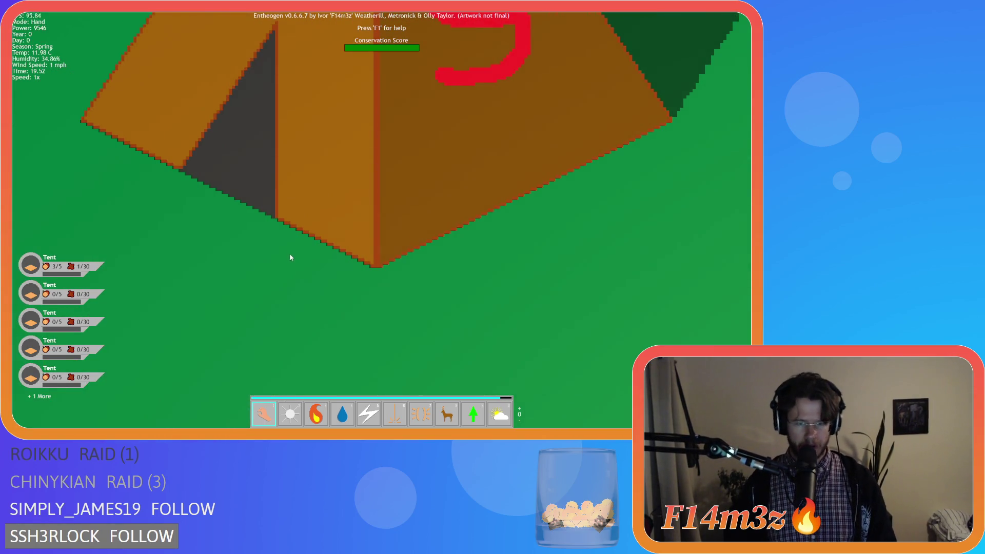
scroll(290, 254, "down", 2)
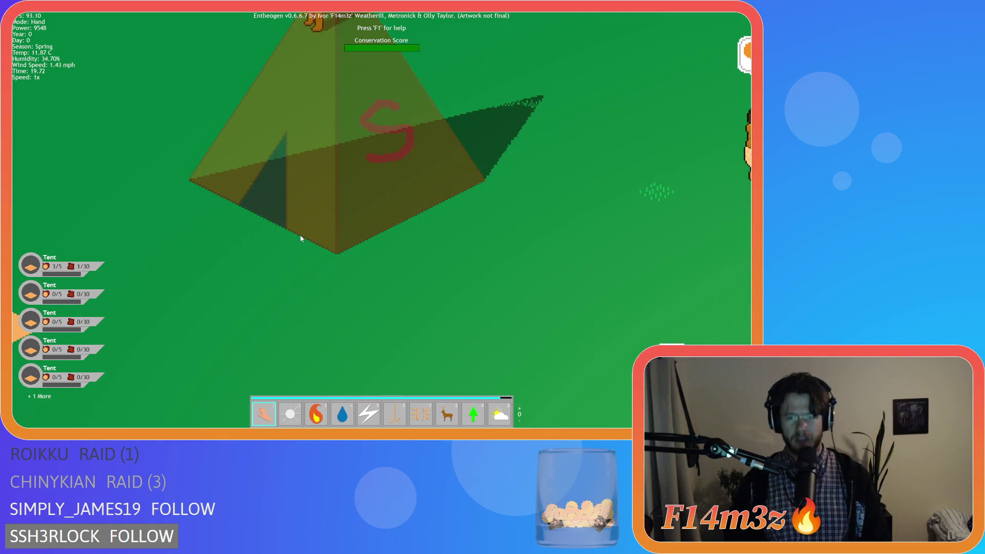
scroll(298, 239, "up", 3)
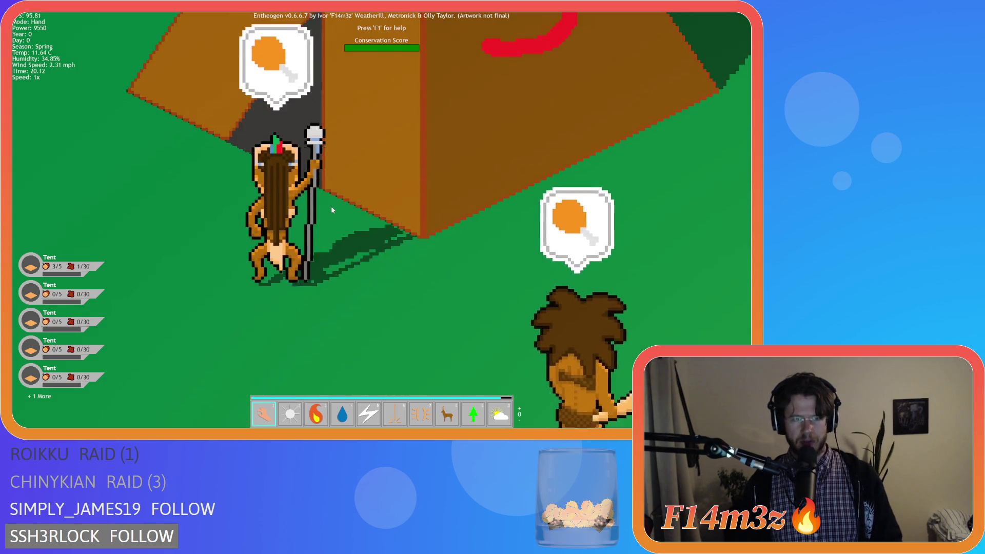
scroll(333, 208, "down", 5)
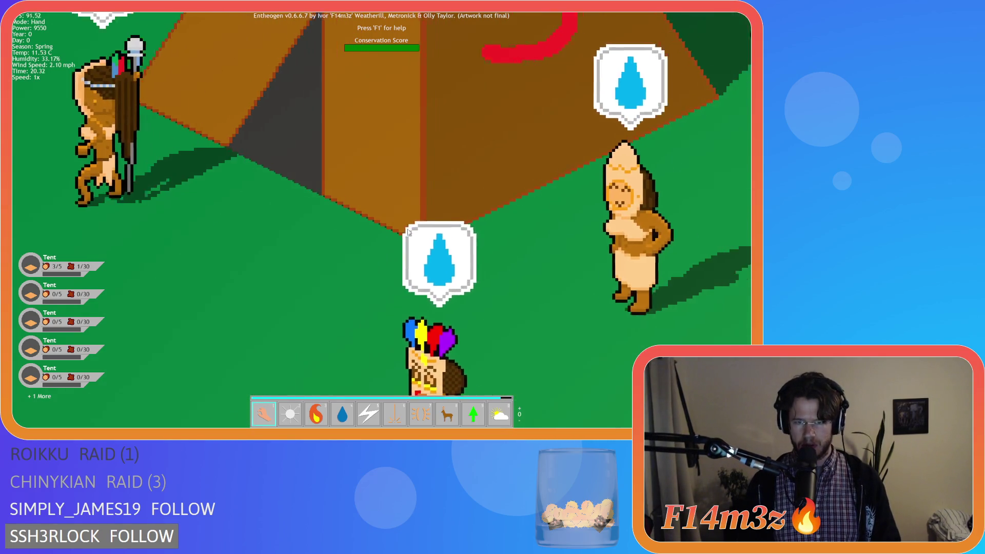
scroll(411, 227, "down", 5)
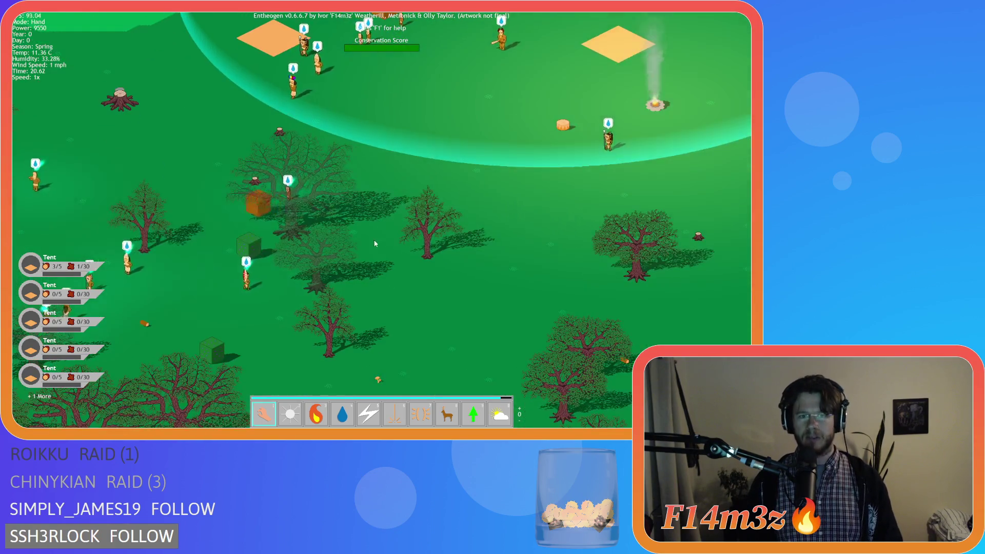
scroll(374, 244, "down", 3)
scroll(302, 213, "up", 3)
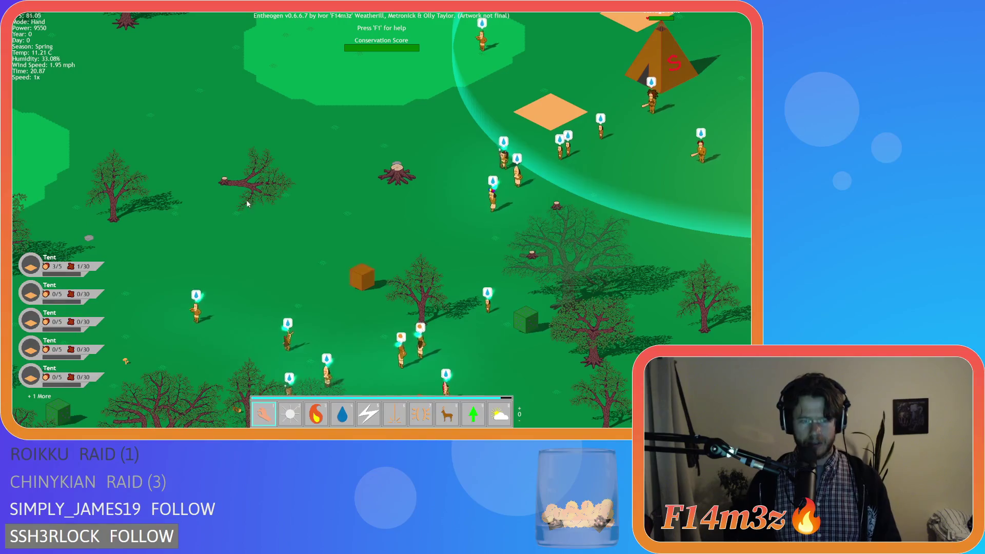
key("d")
key("s")
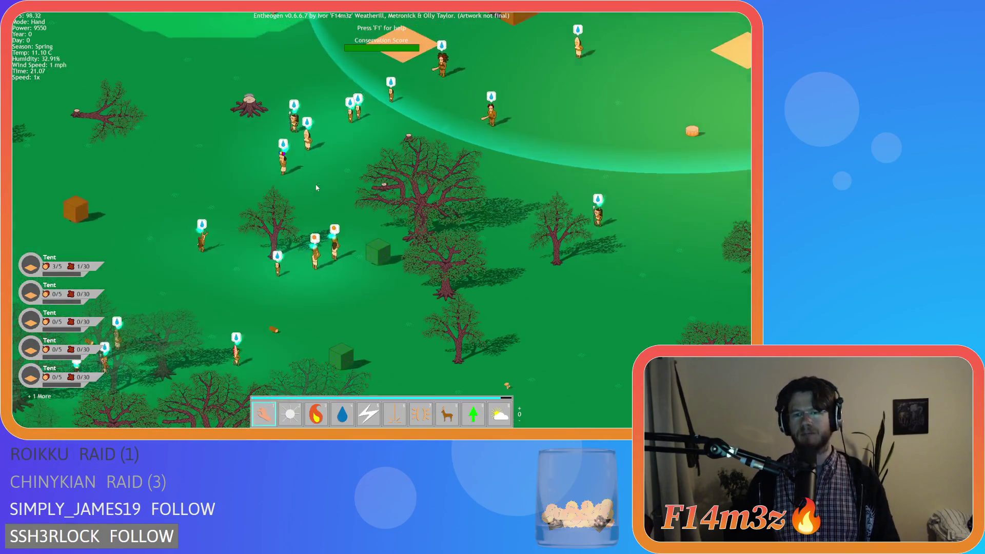
key("w")
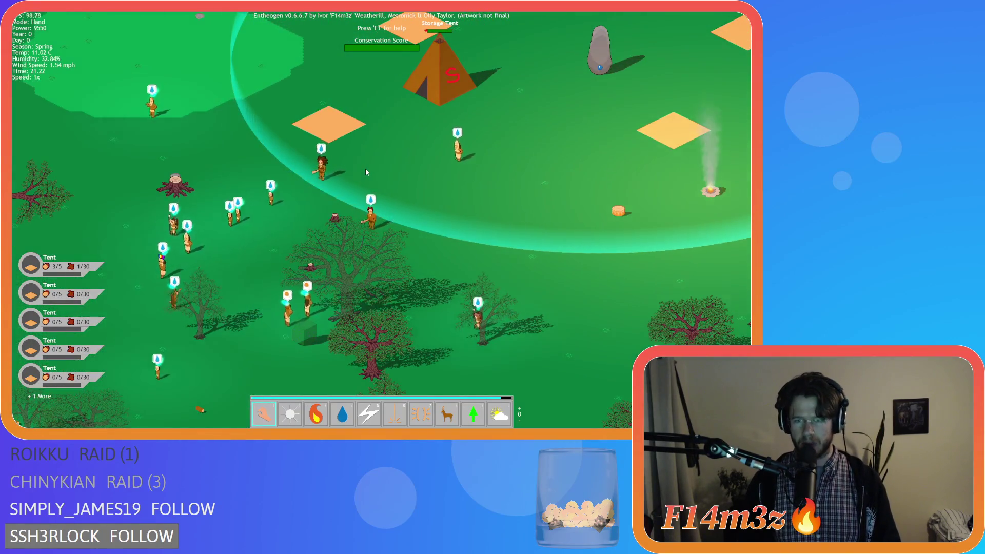
key("s")
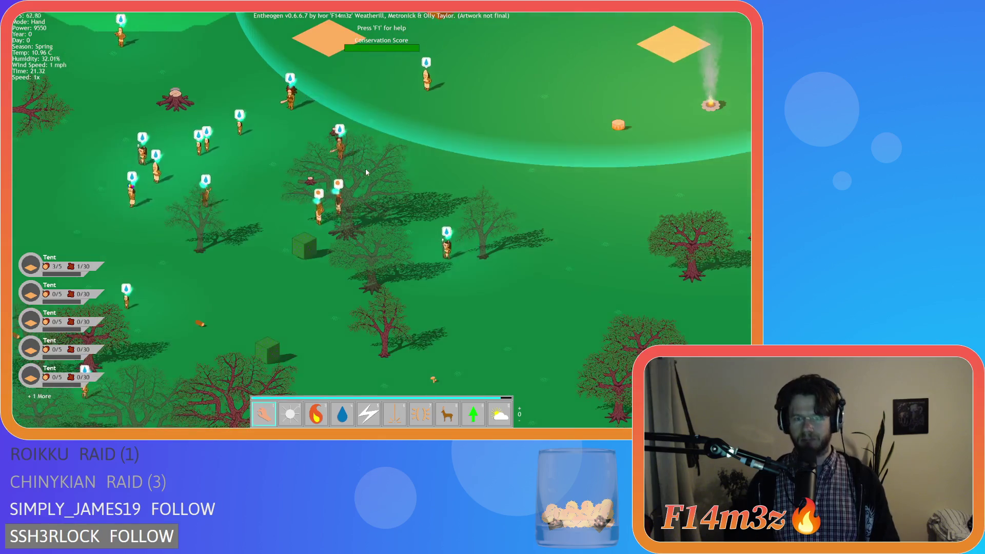
key("a")
key("w")
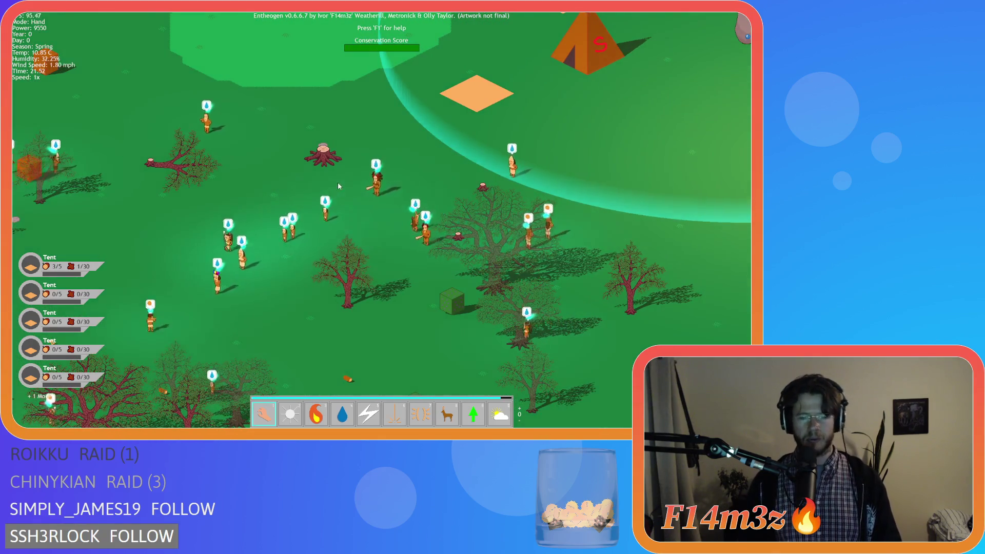
scroll(338, 183, "down", 3)
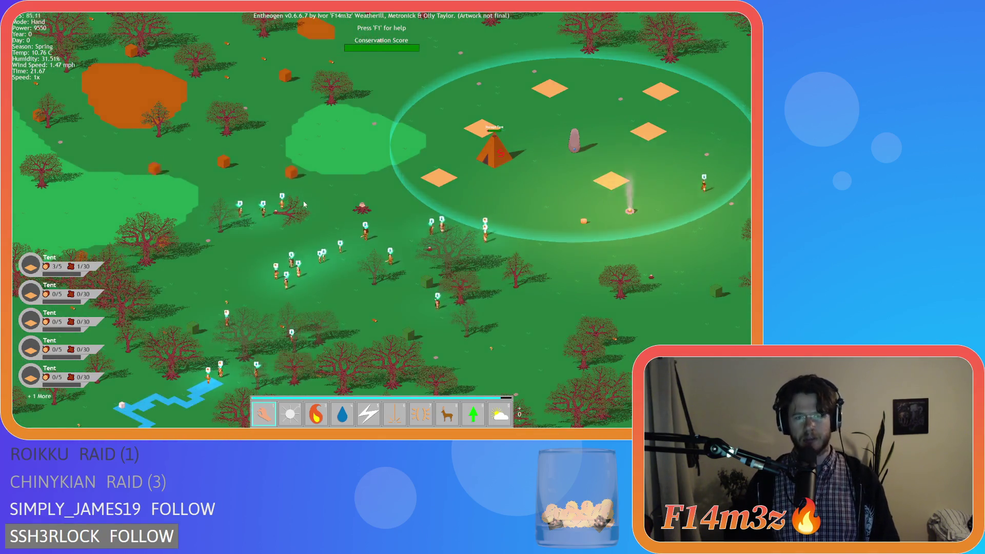
scroll(308, 190, "up", 5)
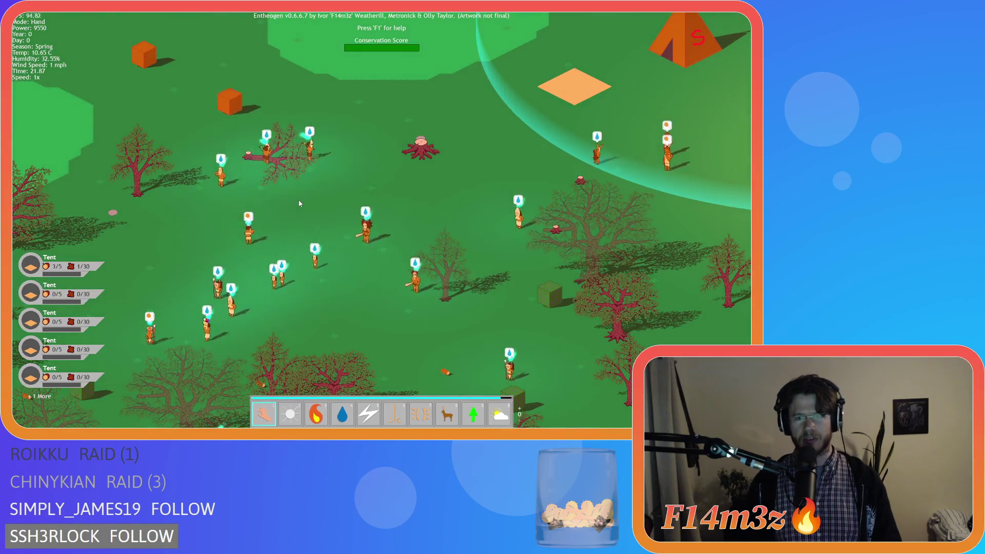
key("a")
key("s")
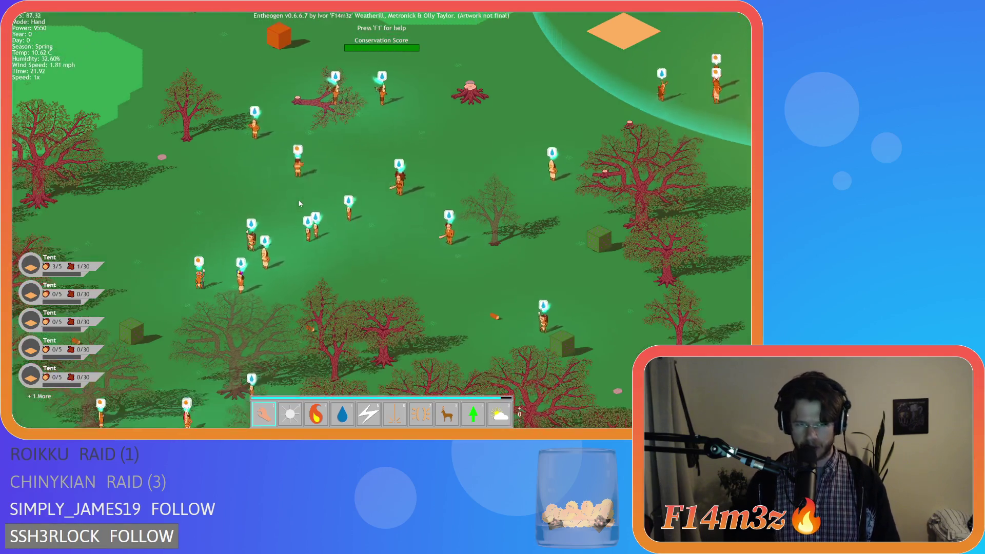
key("w")
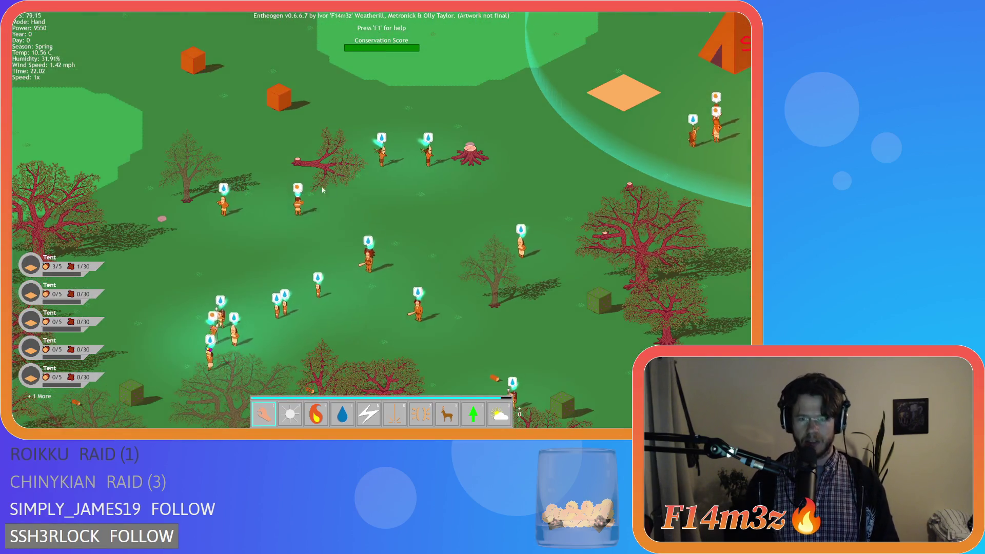
key("d")
key("w")
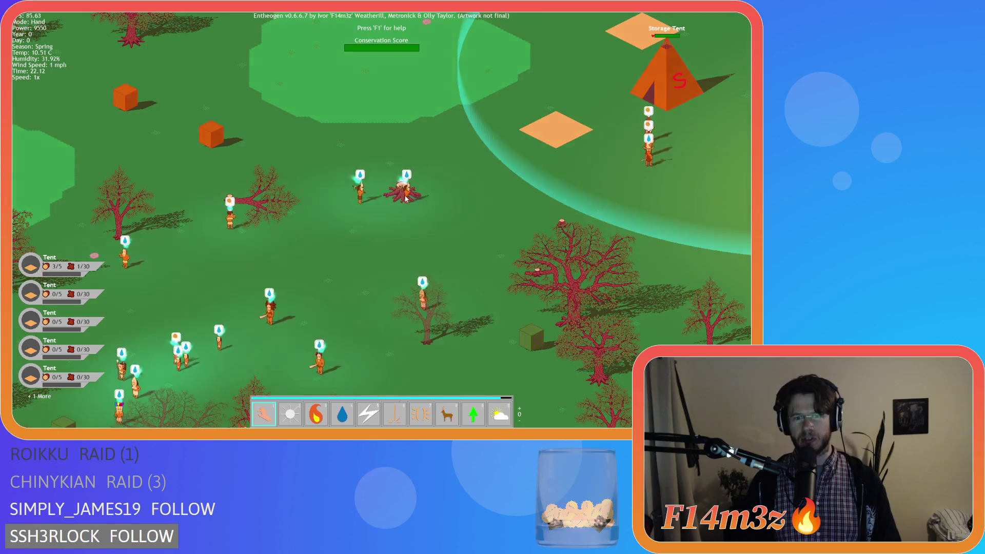
scroll(405, 199, "up", 5)
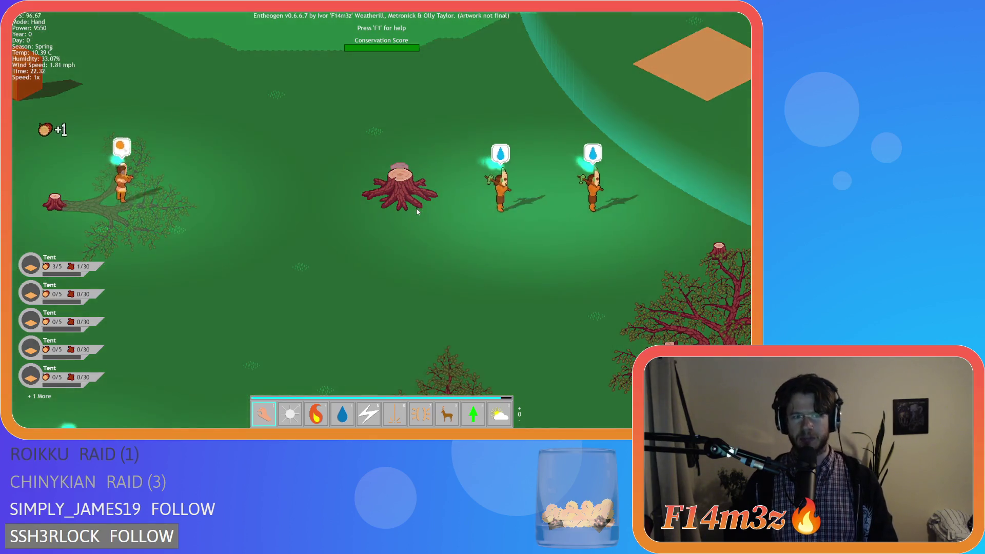
scroll(417, 210, "down", 5)
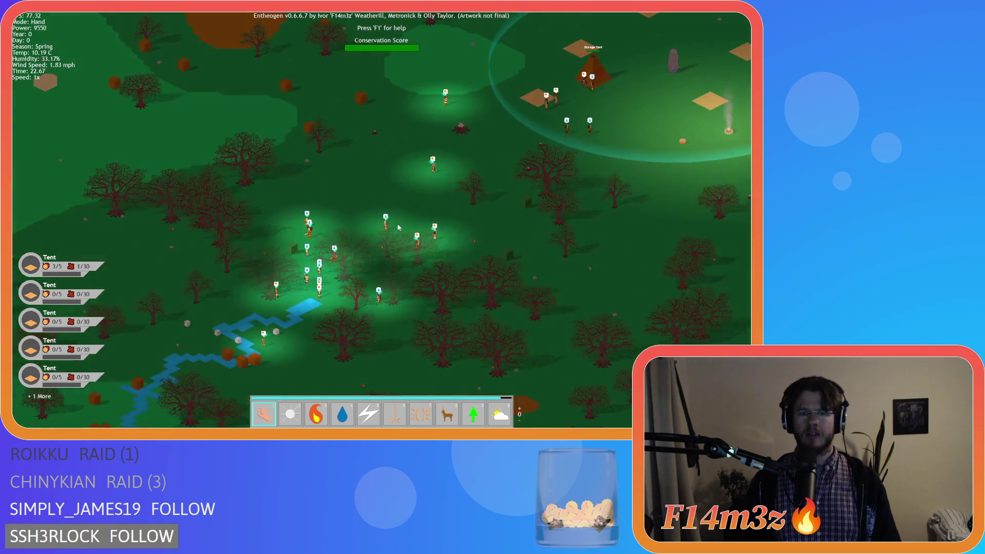
scroll(341, 250, "up", 5)
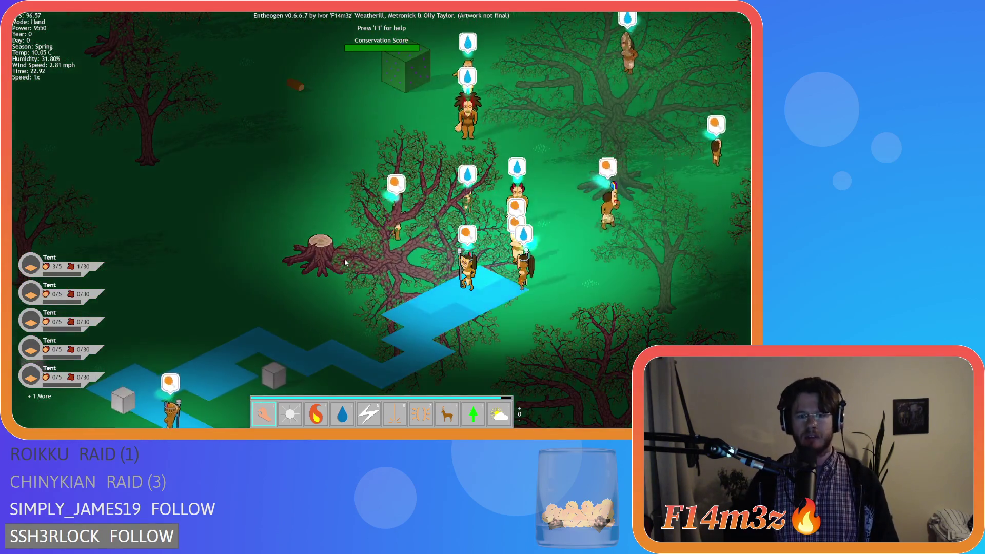
scroll(344, 259, "down", 5)
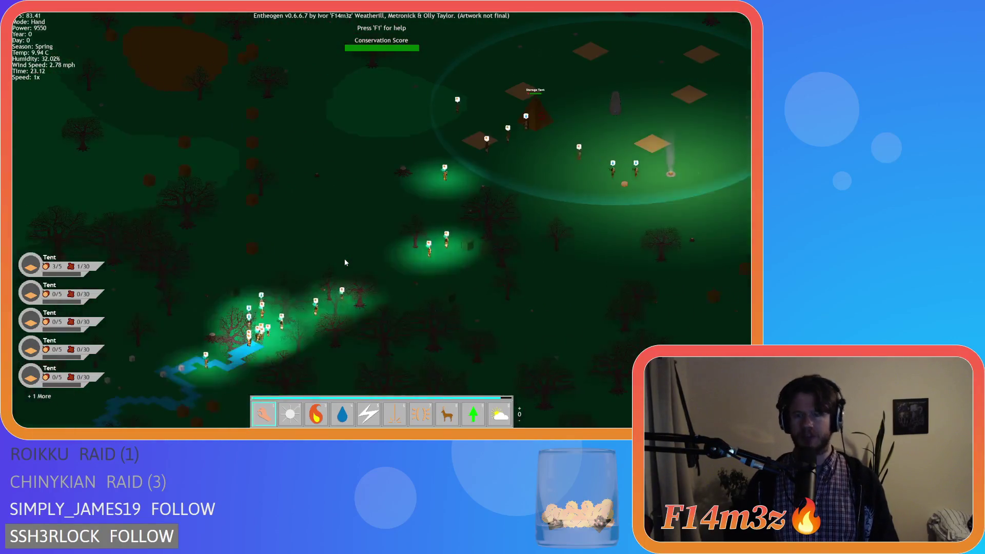
key("s")
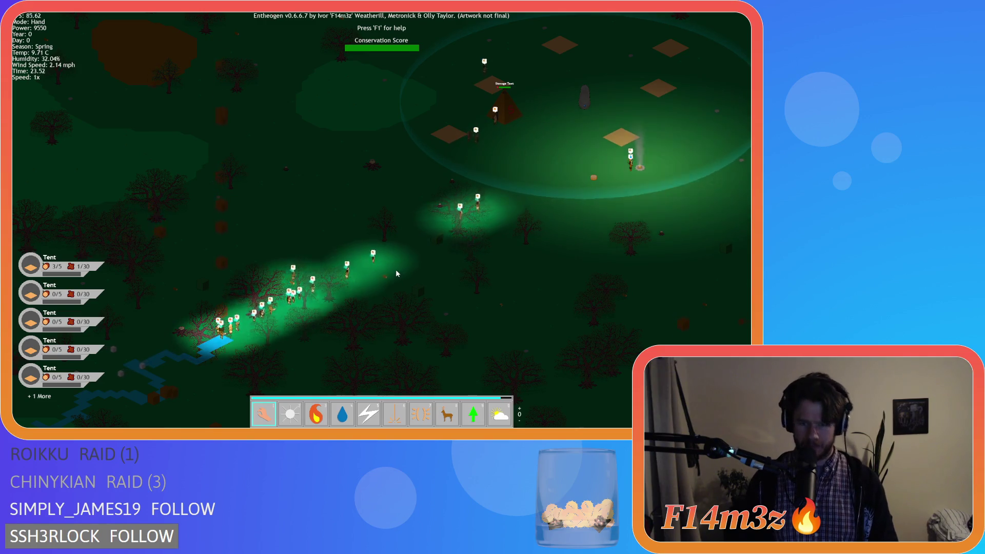
key("d")
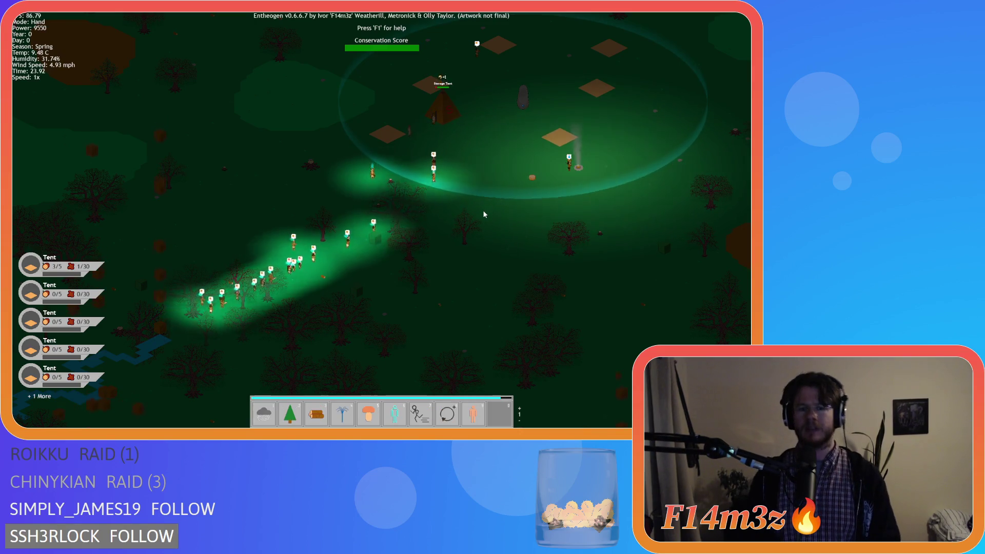
key("Tab")
key("w")
scroll(465, 179, "up", 5)
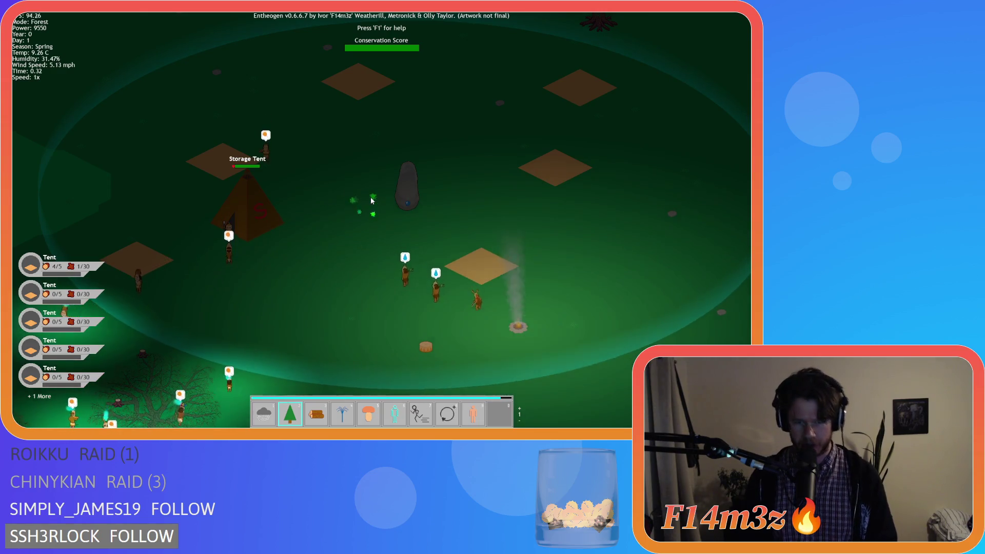
left_click(377, 215)
key("a")
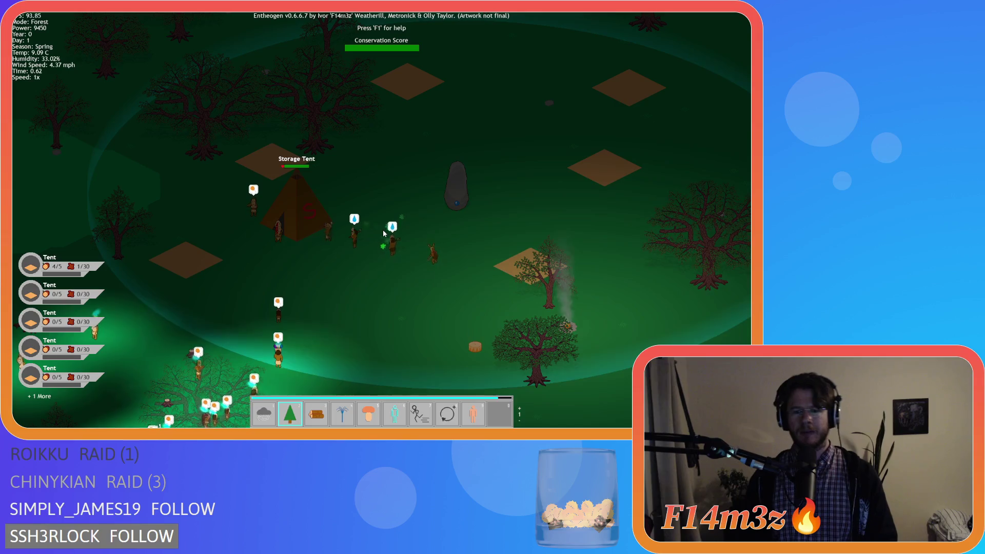
key("Tab")
key("a")
key("s")
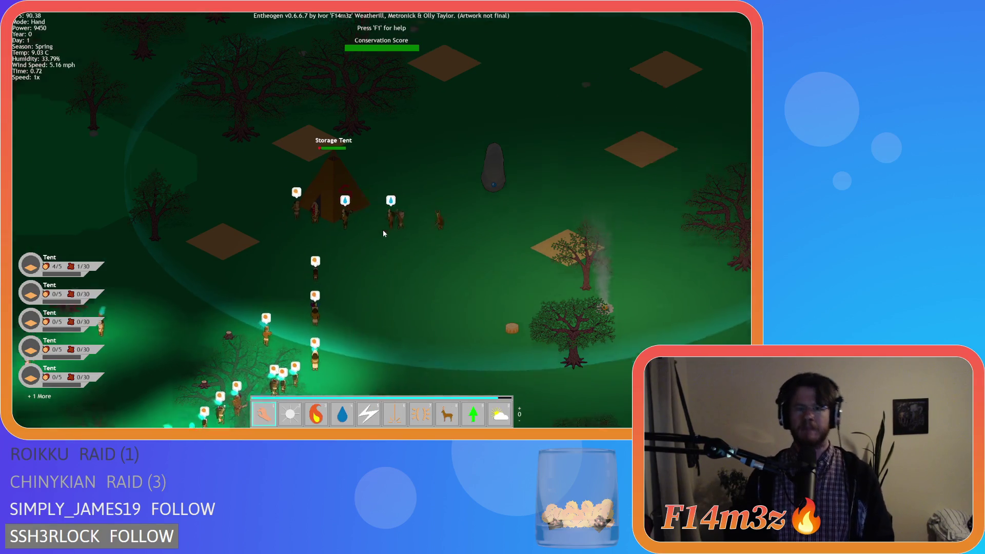
key("a")
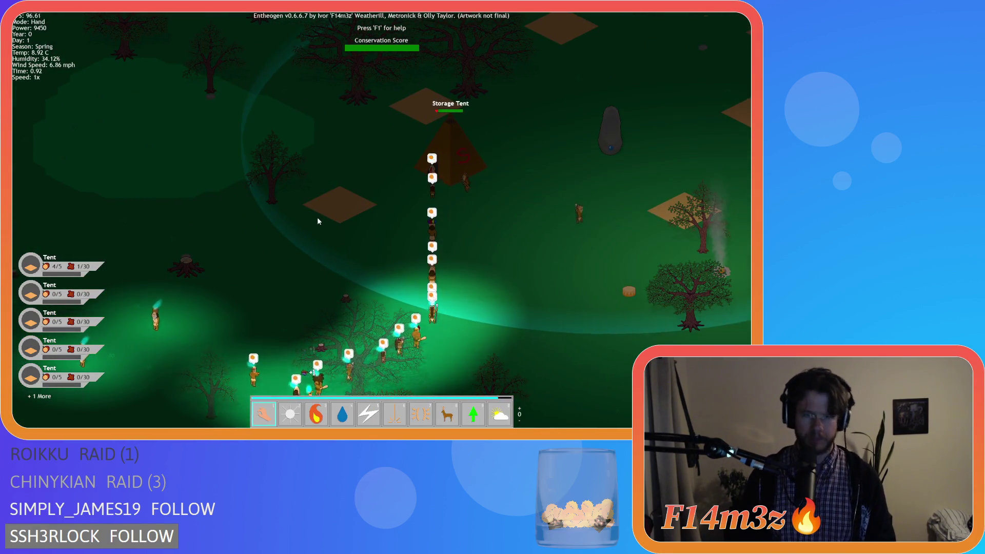
key("s")
scroll(318, 221, "down", 5)
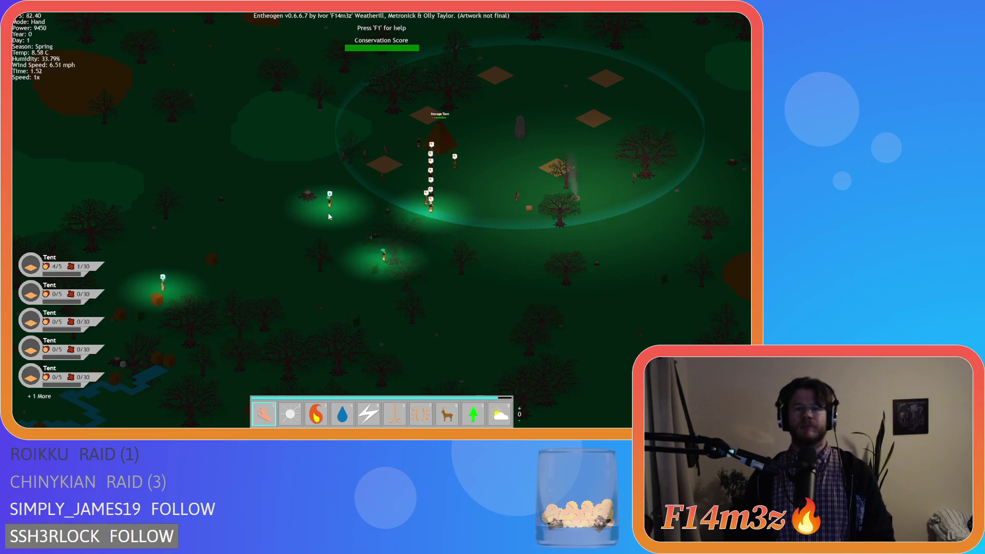
left_click_drag(326, 215, 348, 189)
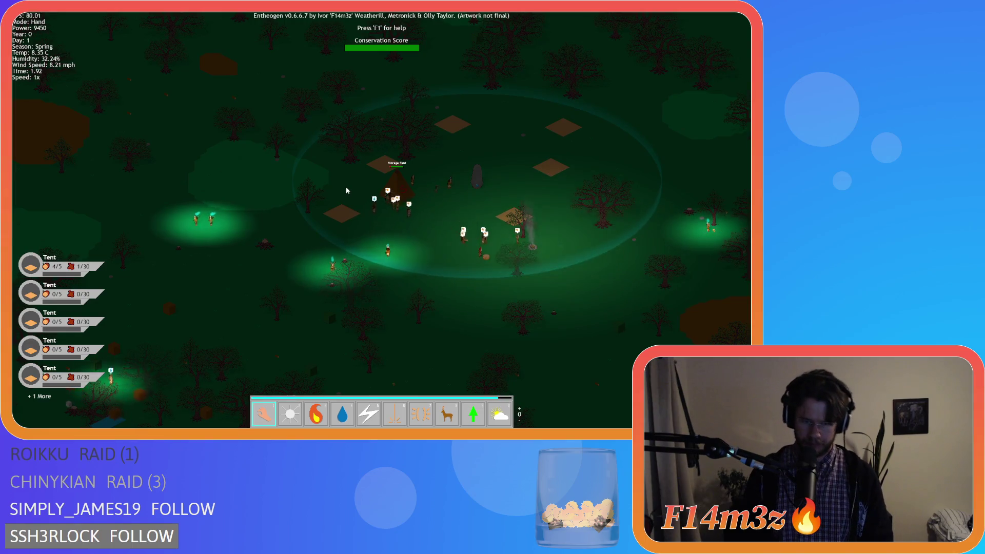
left_click_drag(469, 194, 496, 195)
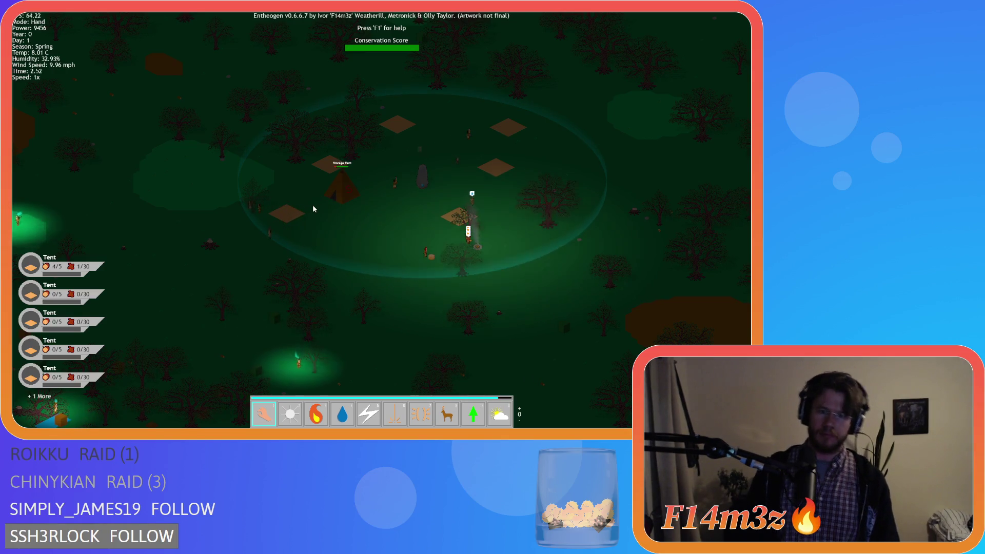
left_click_drag(279, 238, 277, 265)
key("Left")
key("Down")
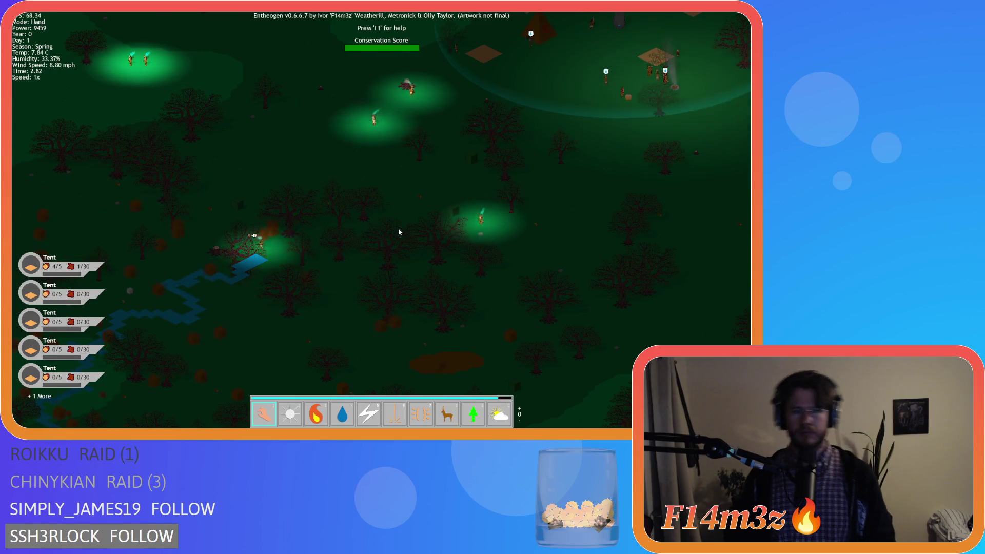
key("Up")
key("Right")
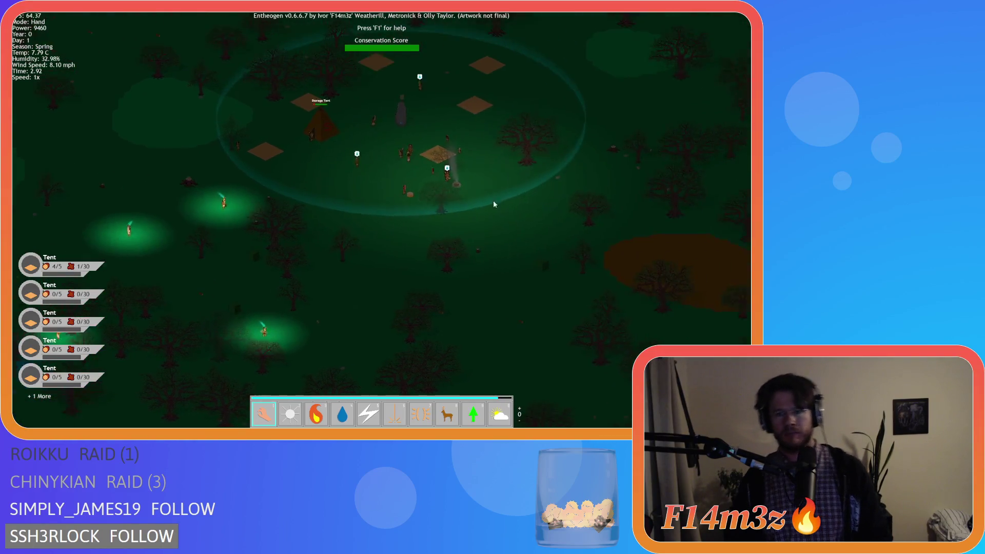
scroll(290, 193, "up", 5)
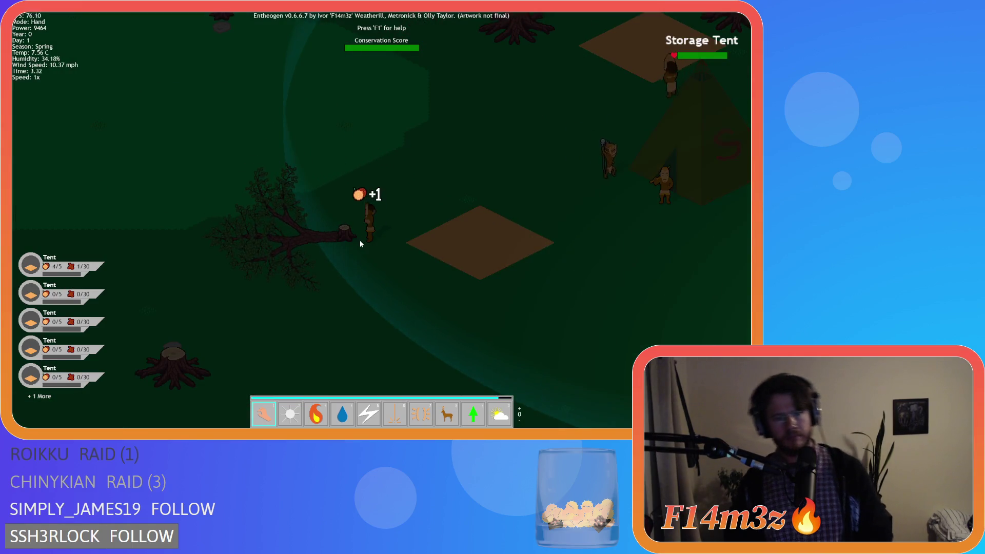
scroll(361, 242, "down", 5)
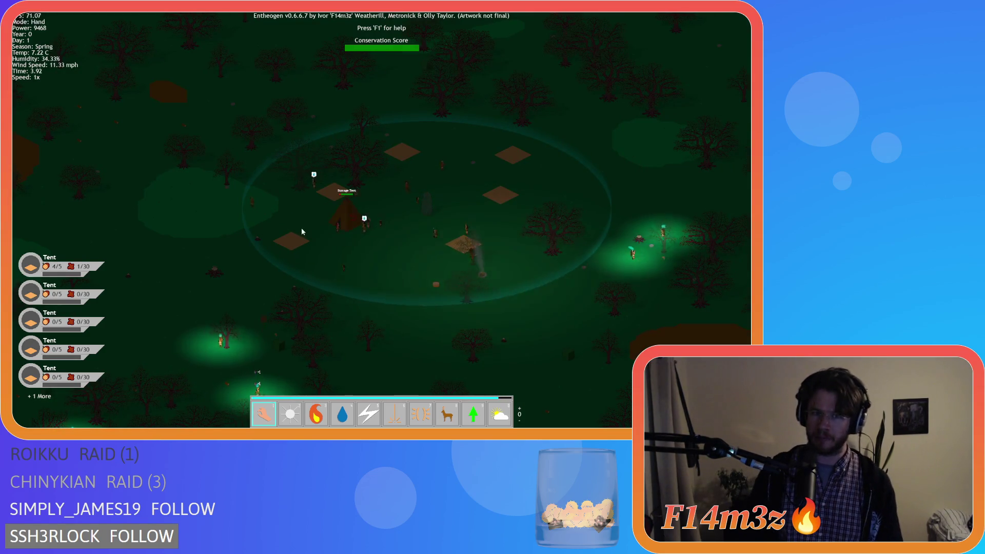
scroll(300, 227, "up", 5)
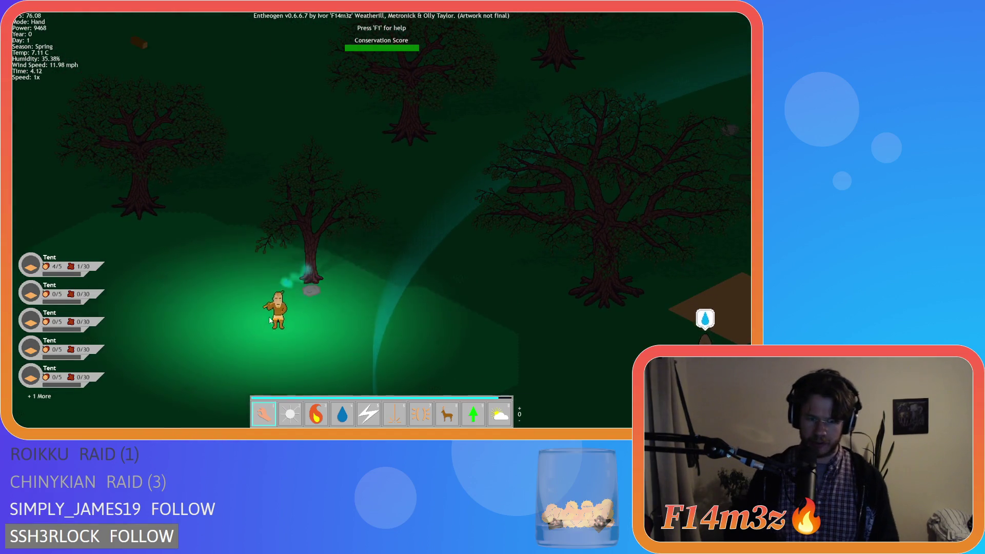
scroll(243, 293, "up", 4)
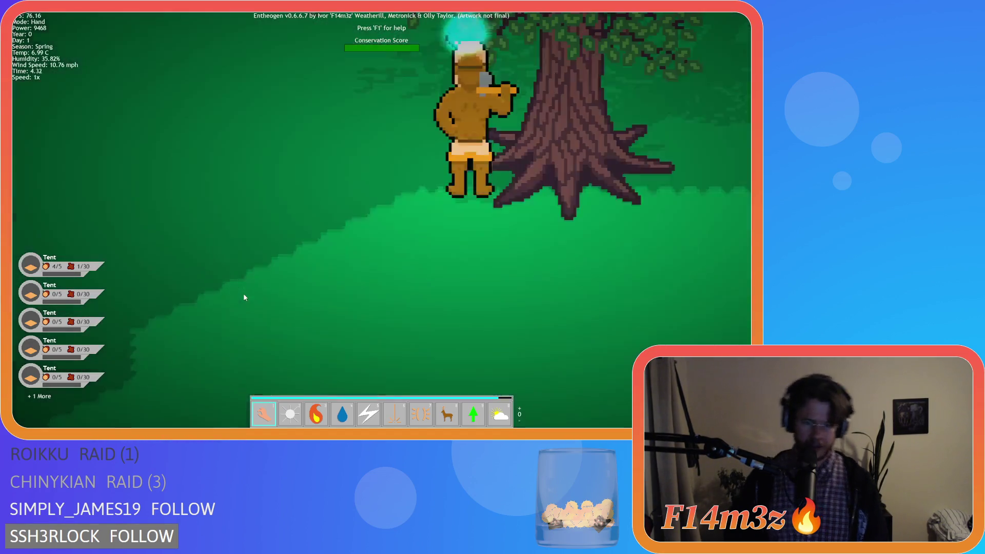
scroll(261, 266, "down", 4)
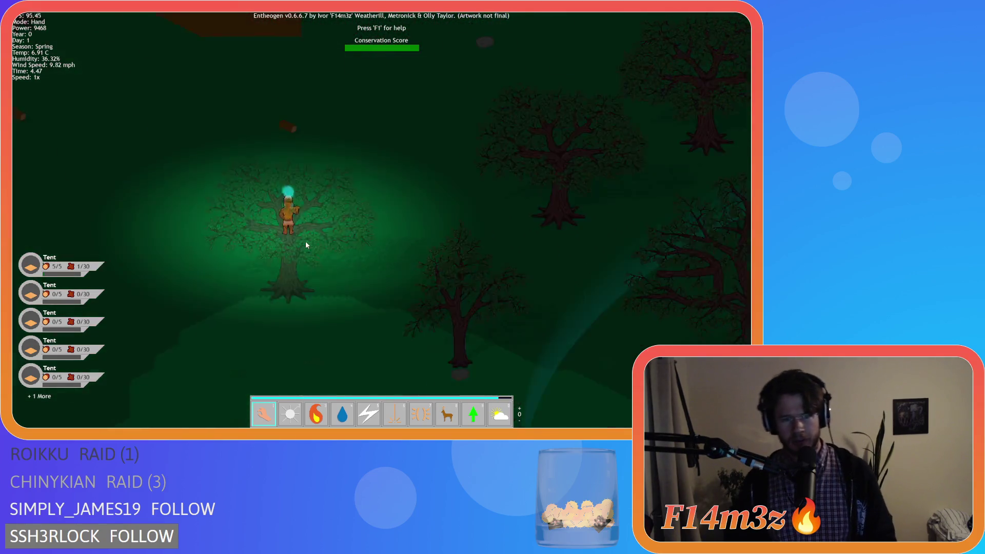
scroll(308, 245, "down", 4)
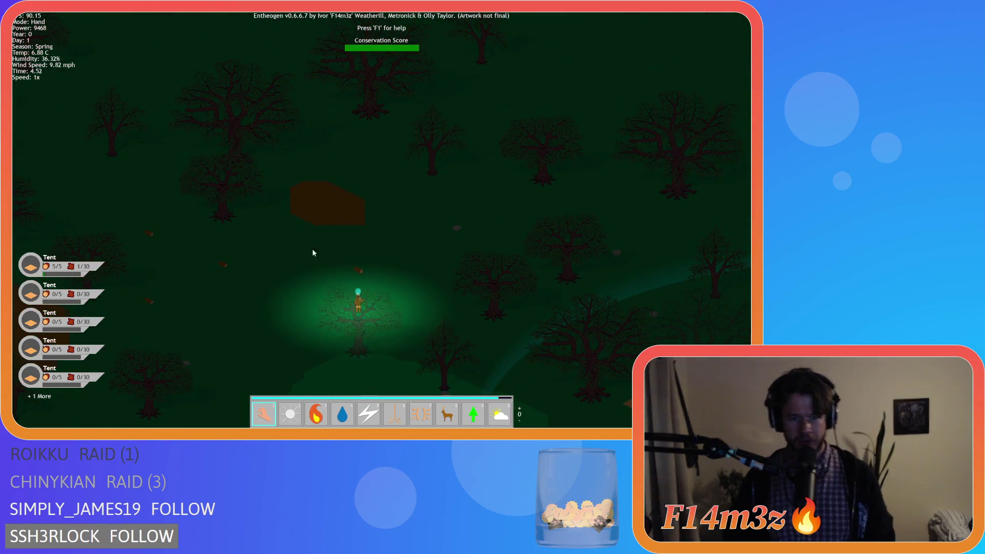
scroll(367, 288, "down", 3)
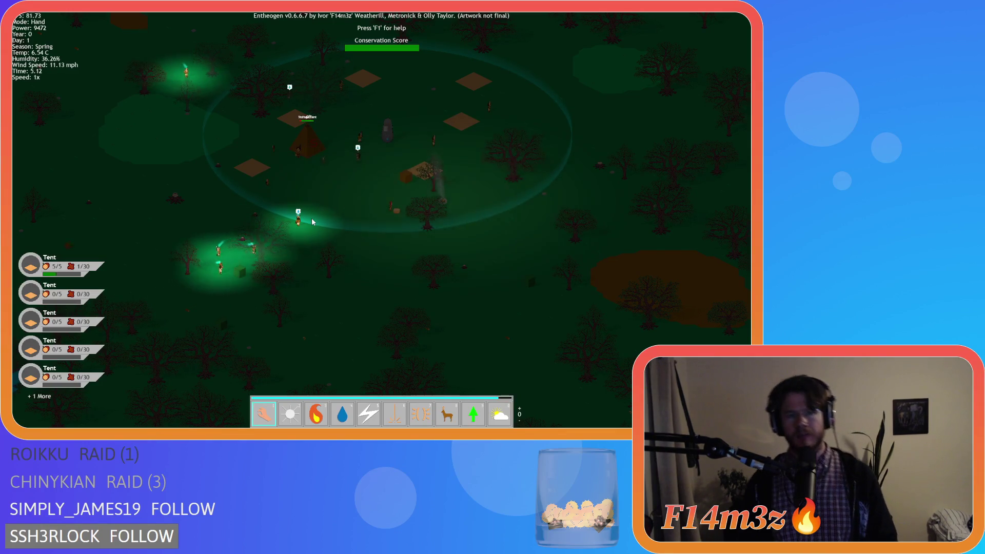
scroll(321, 208, "up", 3)
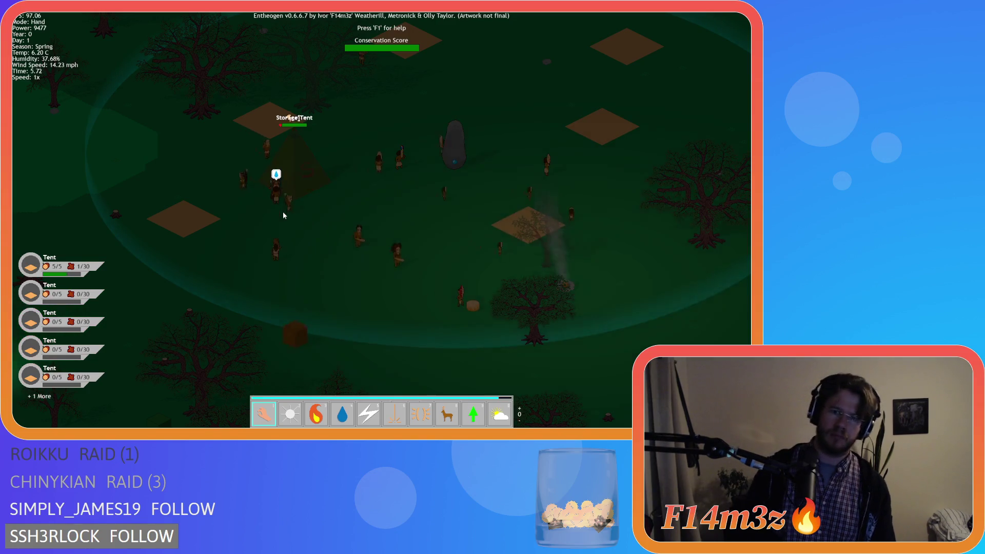
left_click(291, 249)
key("w")
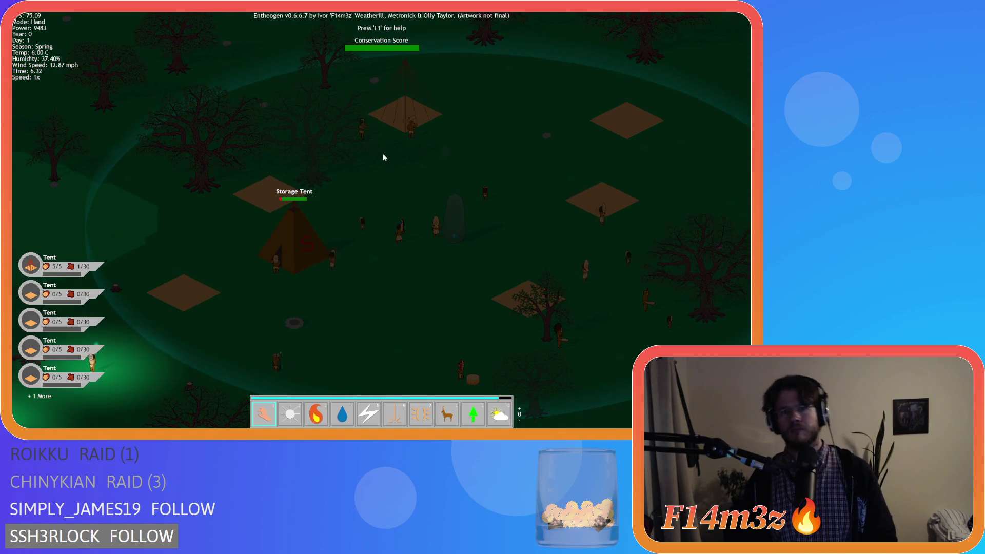
scroll(381, 154, "up", 3)
scroll(459, 143, "down", 5)
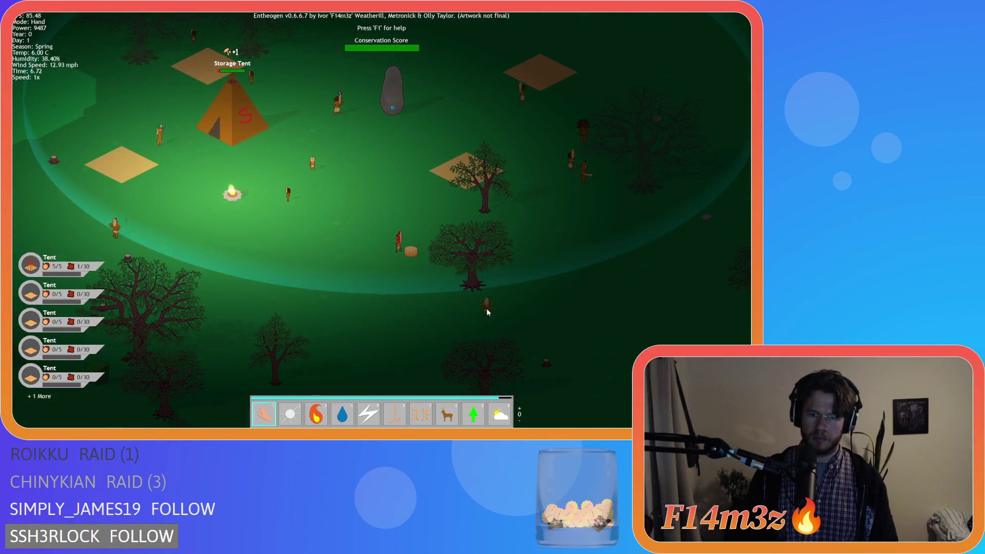
scroll(474, 316, "up", 3)
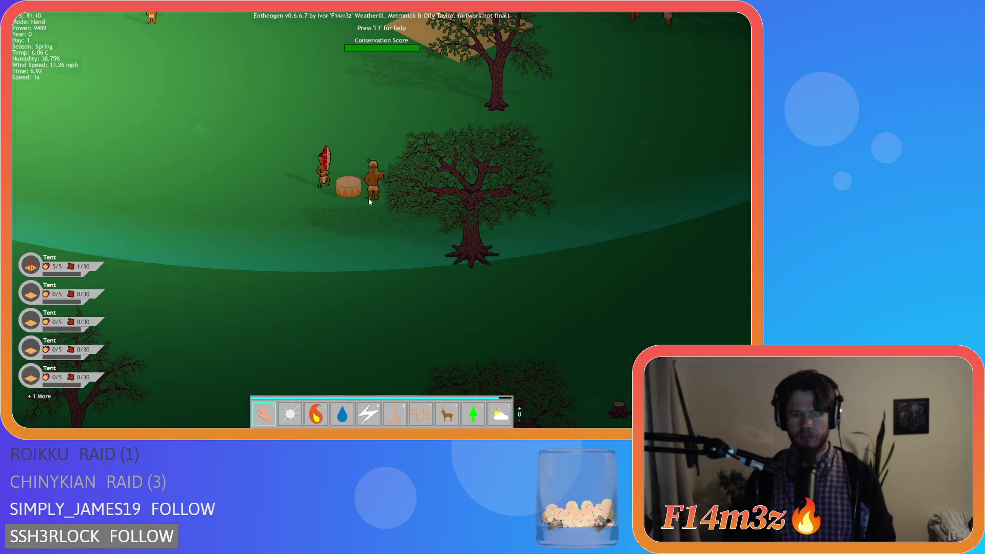
key("t")
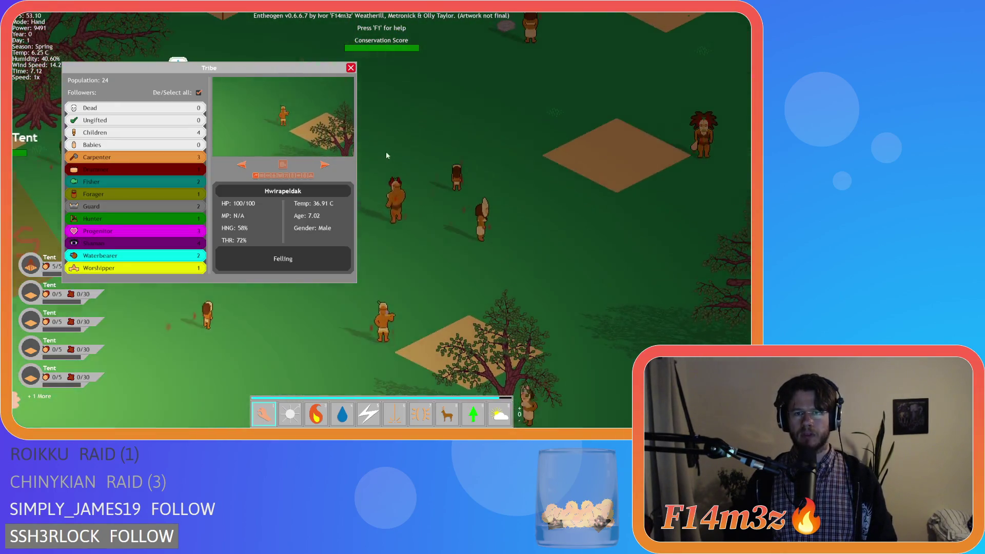
key("t")
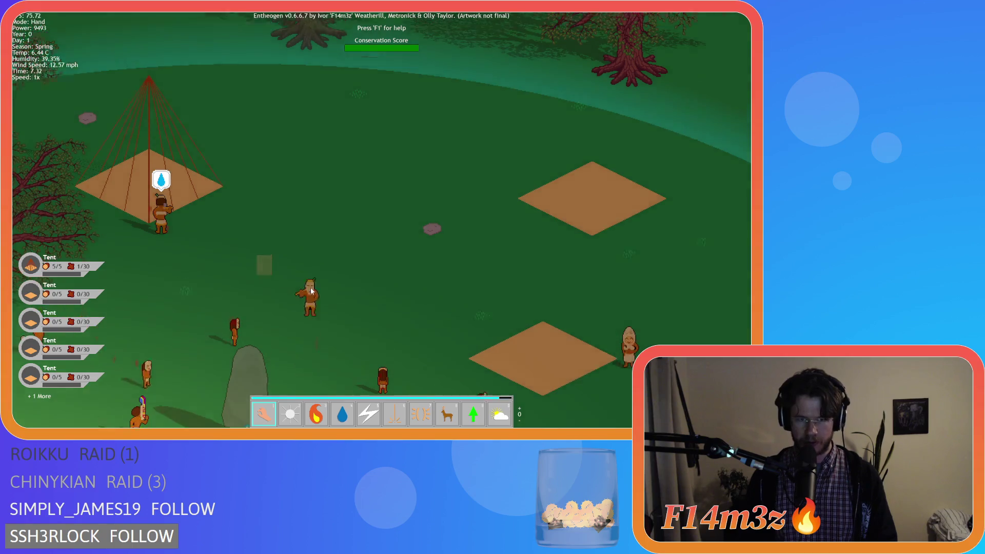
key("w")
scroll(336, 337, "down", 3)
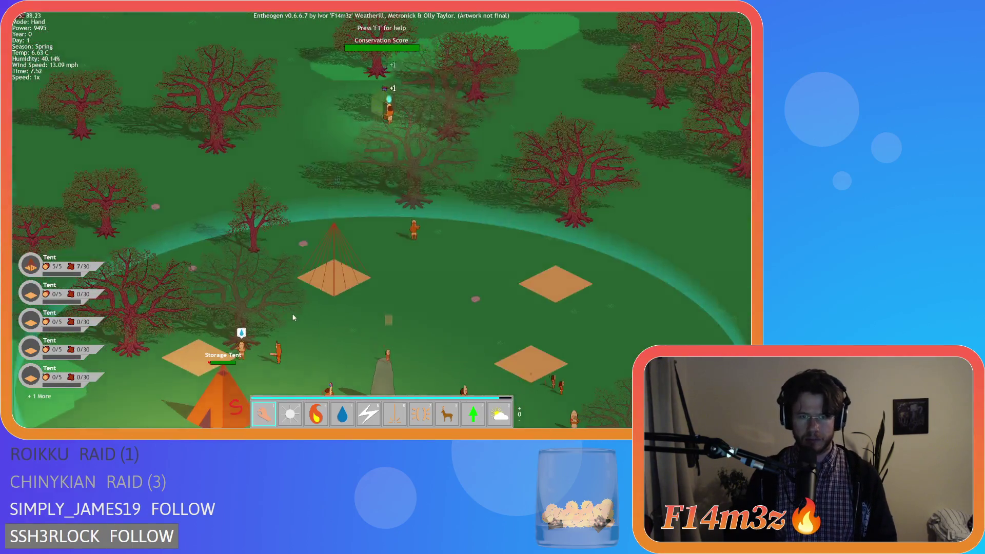
scroll(294, 311, "down", 3)
key("s")
scroll(321, 269, "down", 2)
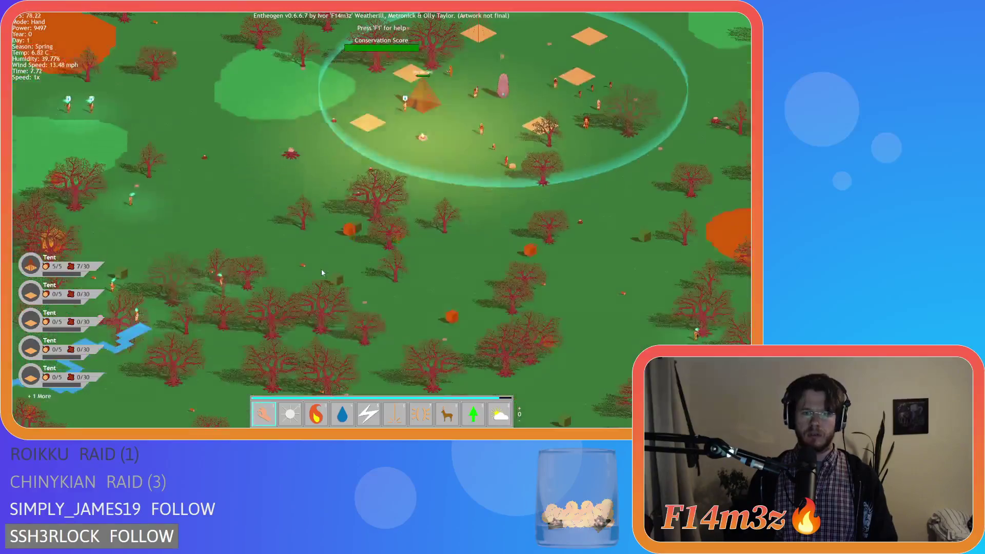
scroll(273, 272, "up", 2)
scroll(308, 287, "down", 2)
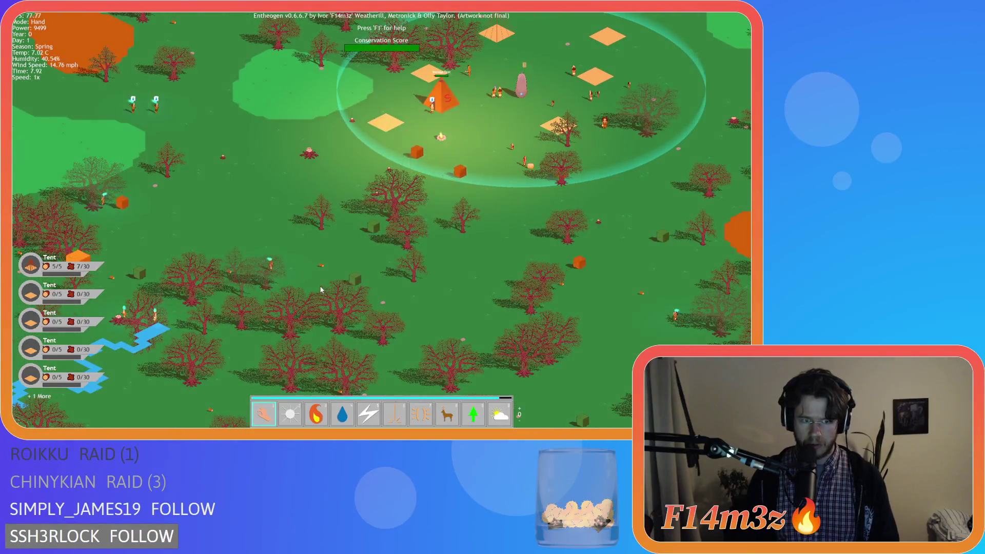
key("w")
key("d")
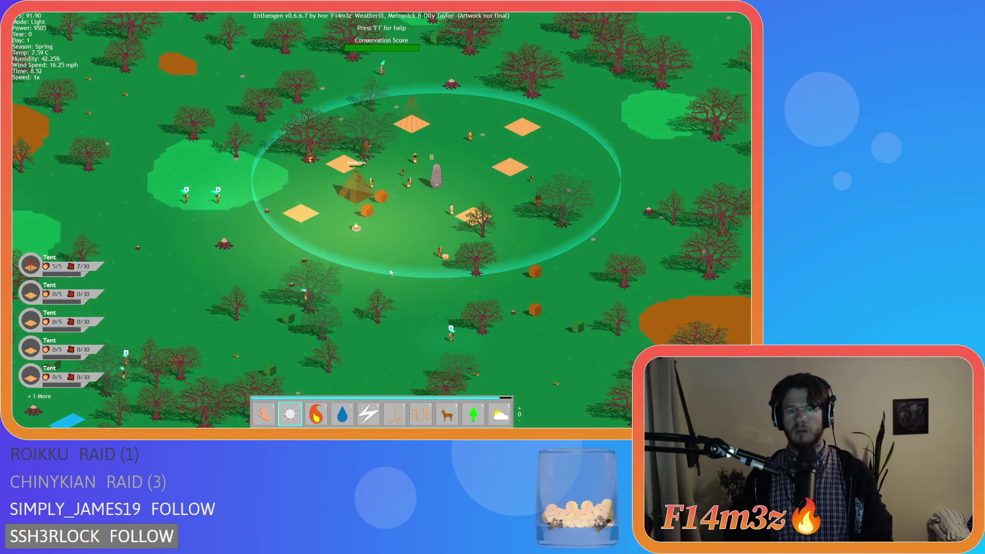
key("s")
key("a")
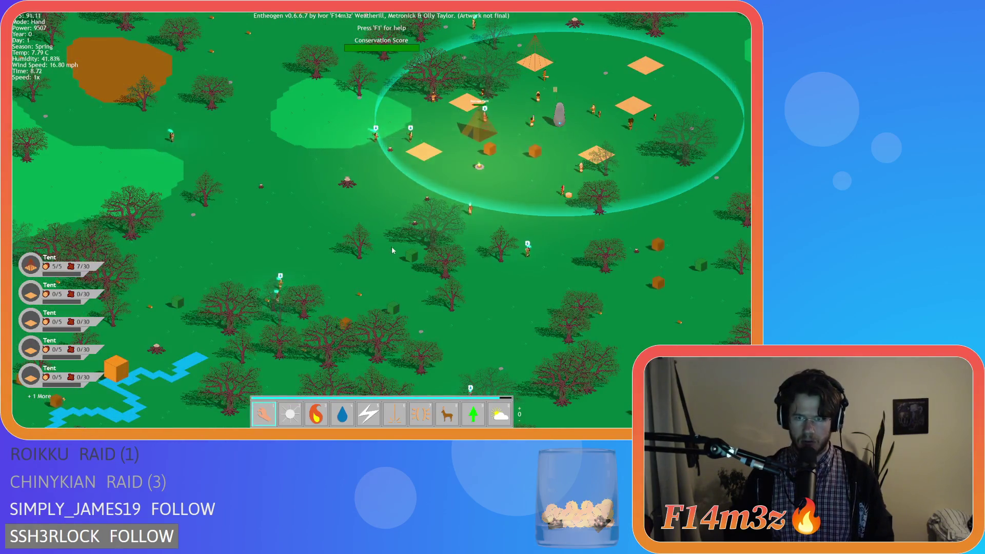
key("w")
key("d")
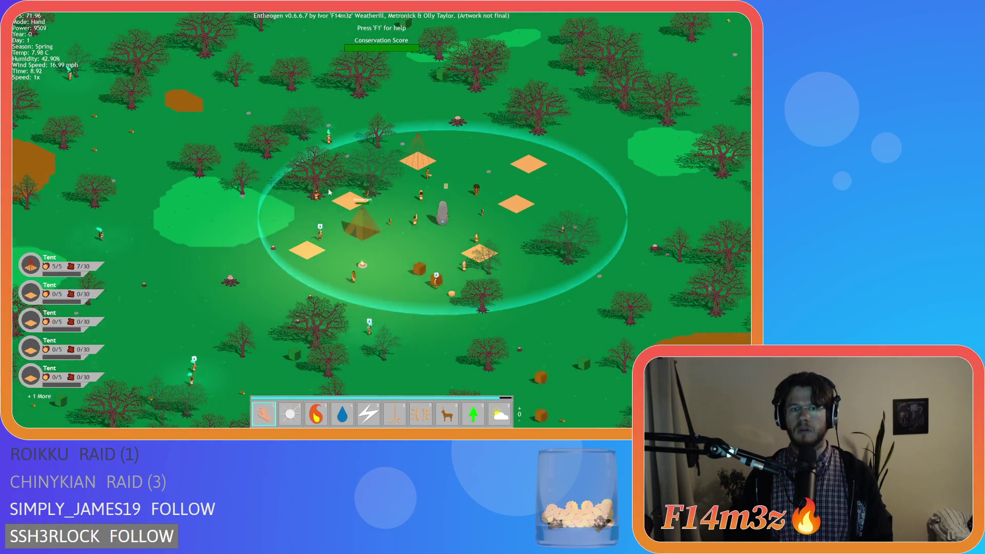
scroll(329, 192, "up", 5)
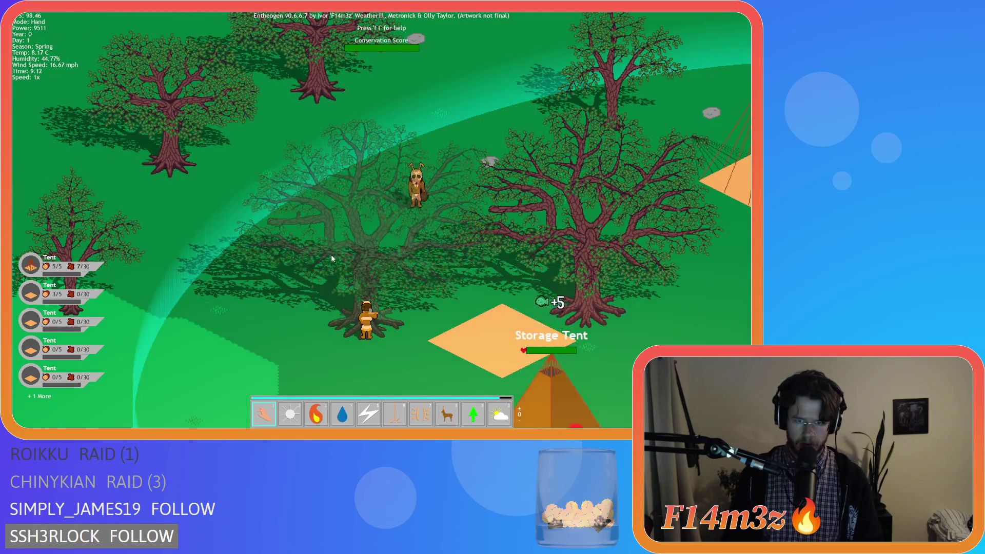
key("s")
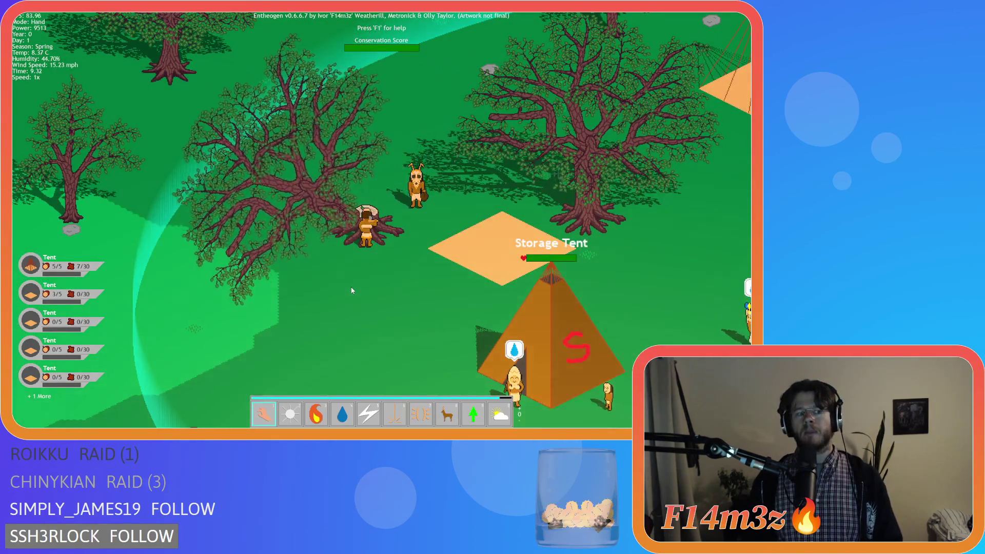
key("d")
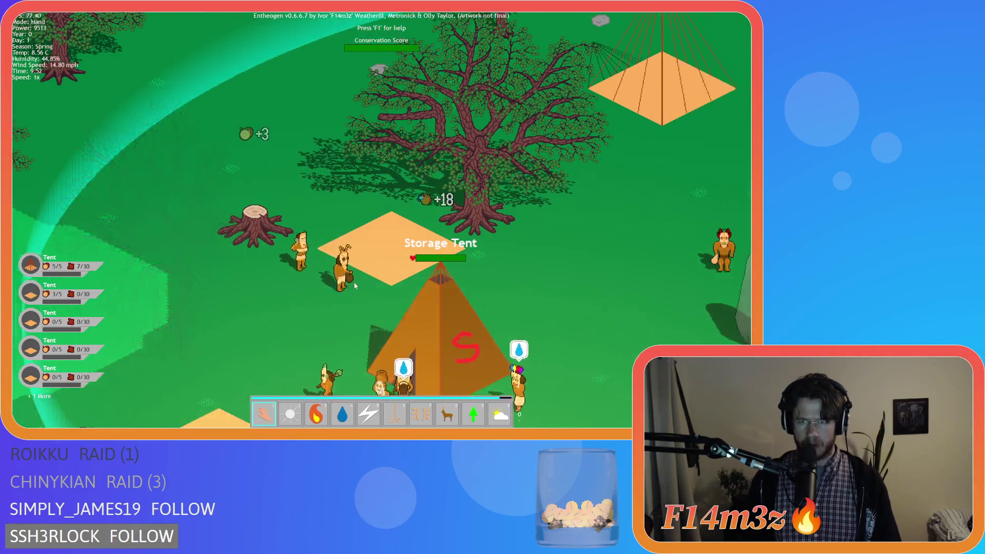
key("d")
scroll(389, 224, "down", 2)
scroll(384, 214, "up", 2)
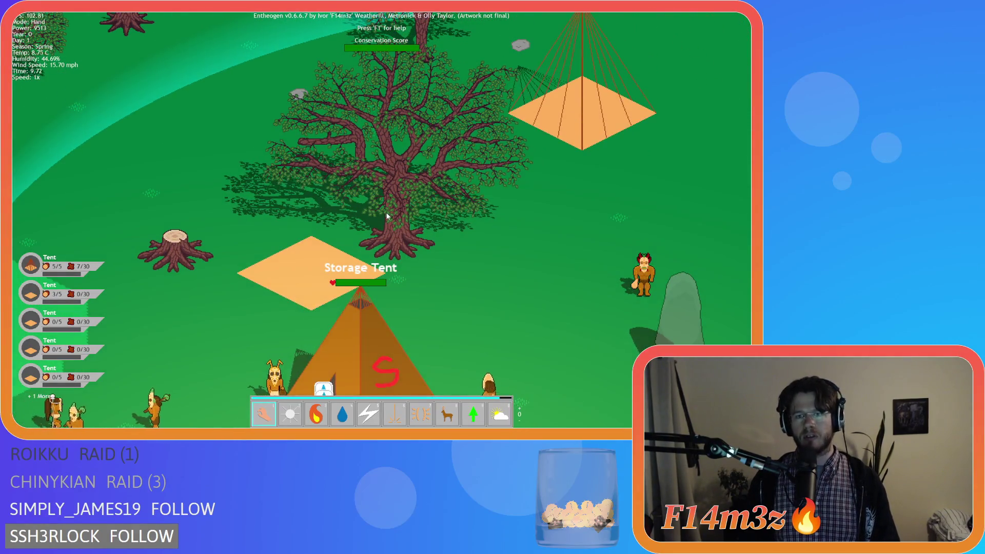
scroll(385, 213, "down", 1)
scroll(377, 201, "up", 2)
scroll(369, 185, "down", 2)
scroll(362, 170, "up", 1)
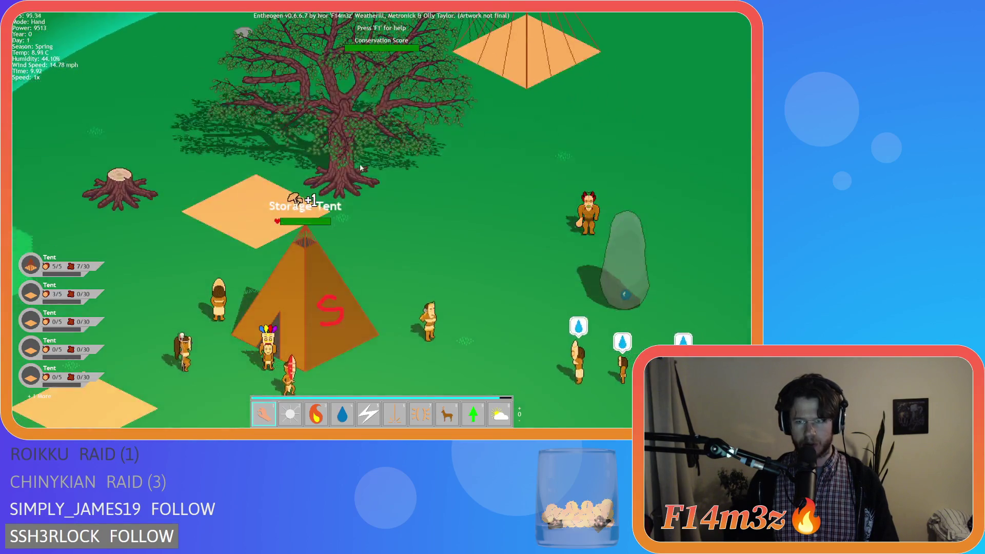
scroll(359, 168, "down", 1)
scroll(303, 175, "up", 3)
scroll(318, 178, "down", 3)
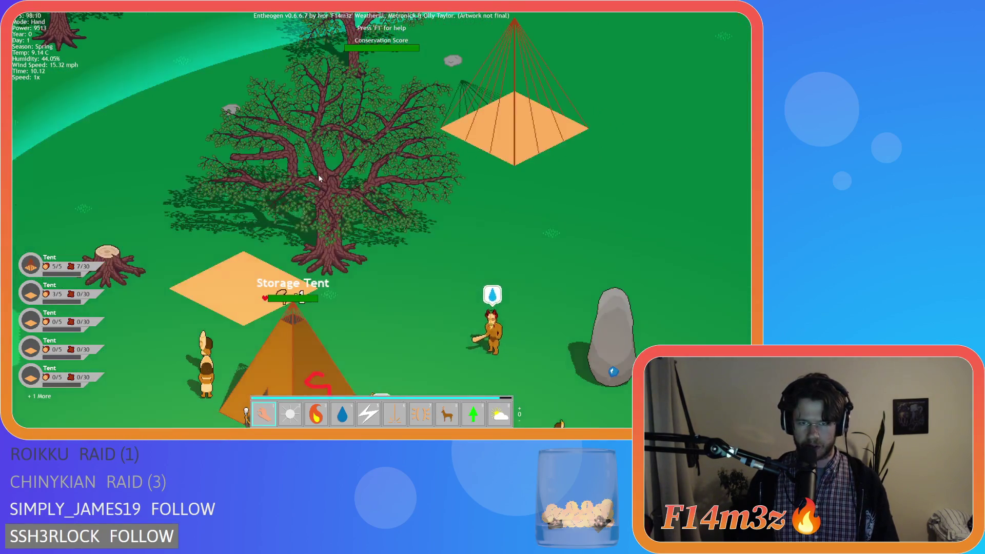
scroll(319, 178, "down", 2)
key("Down")
key("Right")
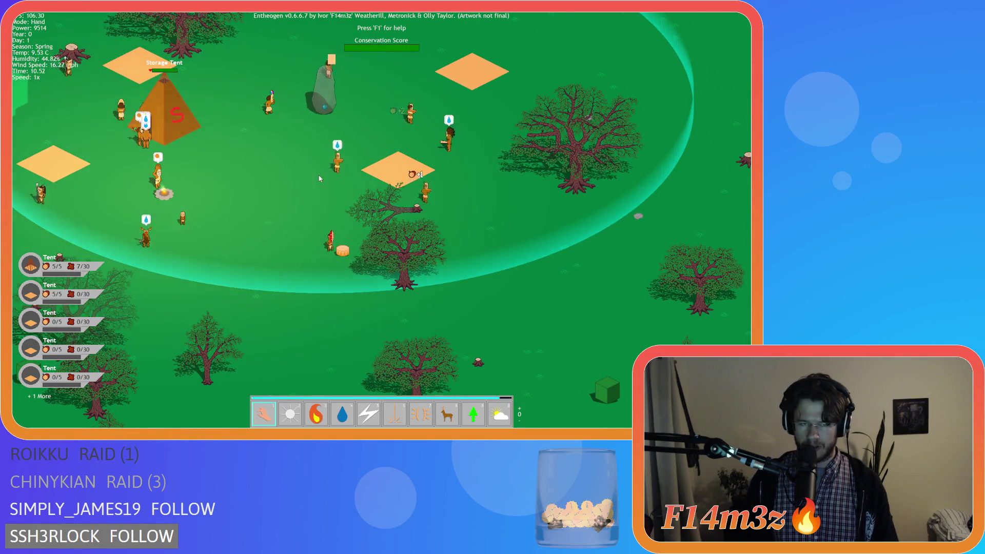
scroll(319, 178, "down", 2)
key("Up")
key("Left")
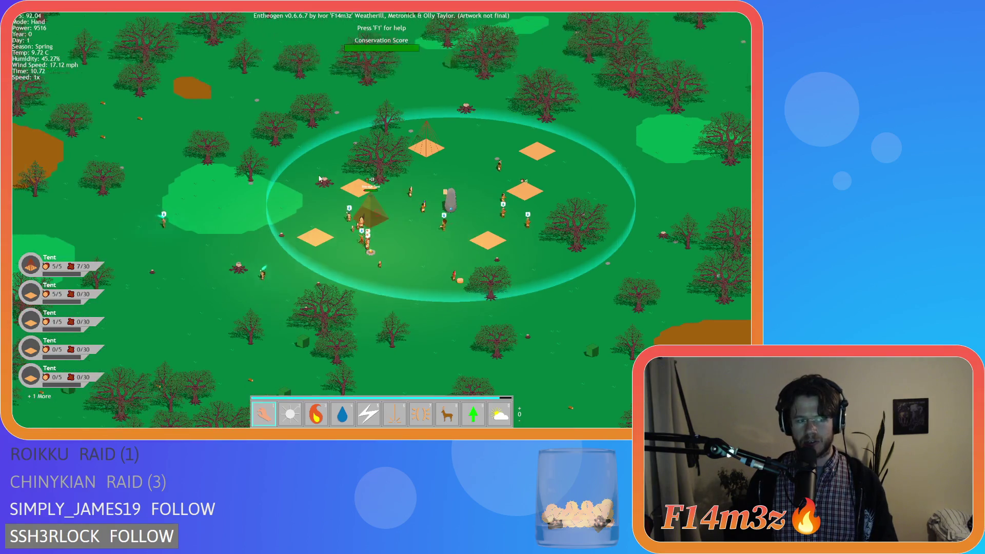
key("Down")
key("Right")
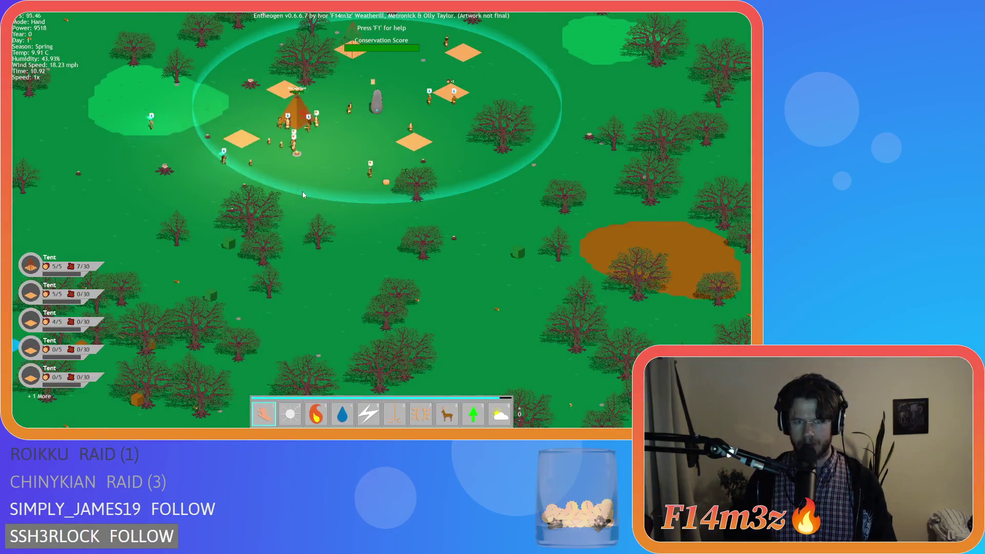
key("Up")
key("Right")
key("Left")
key("Left")
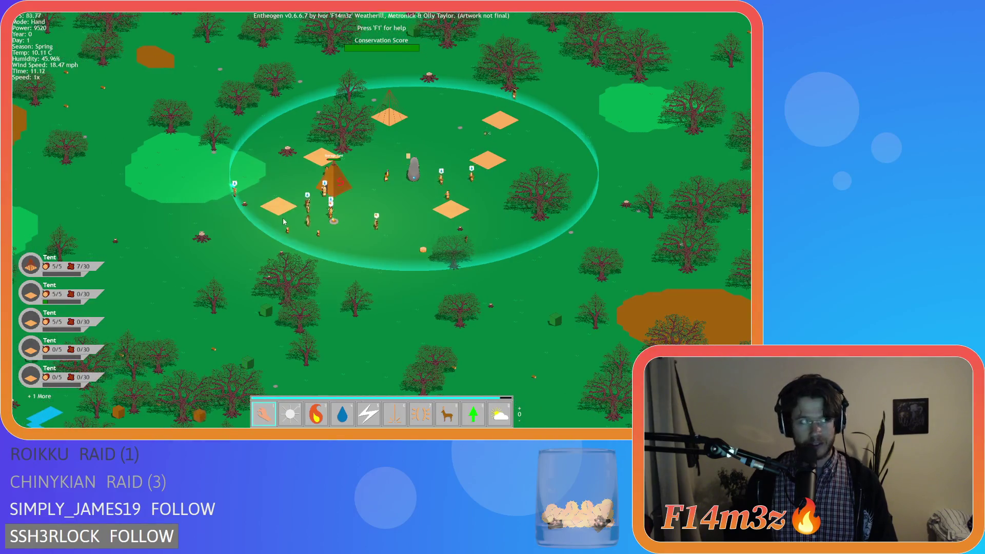
key("Down")
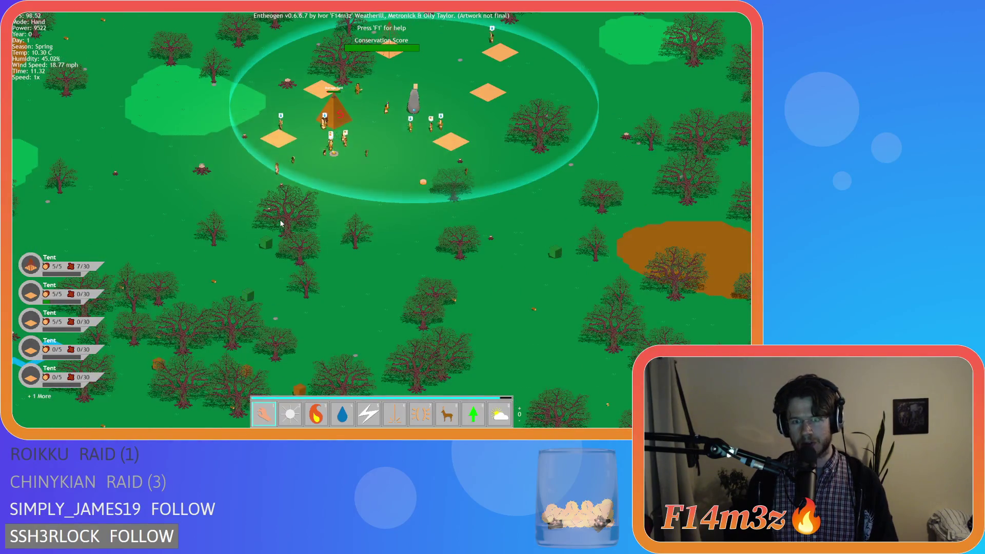
key("Right")
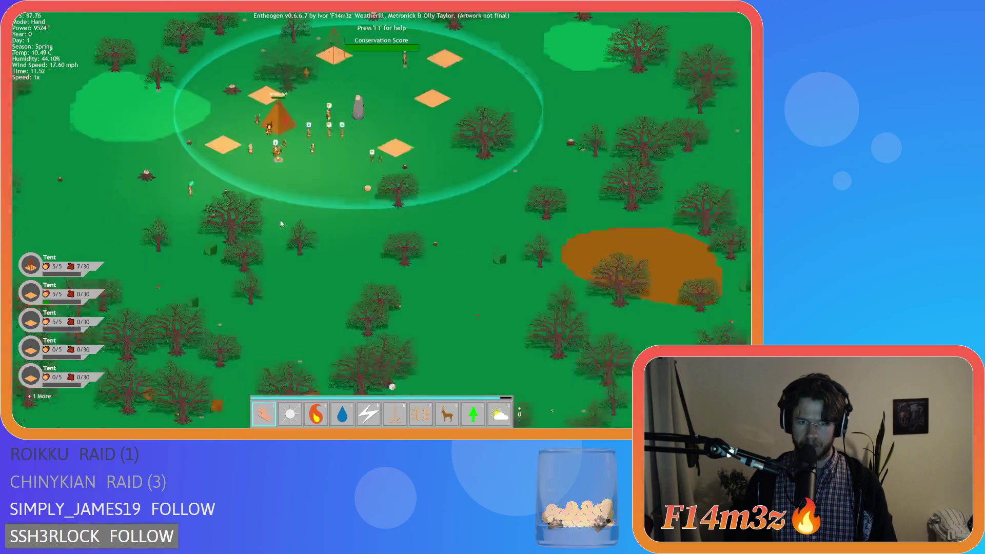
Step: Pan and zoom across the forest east and south of camp to inspect nearby trees
key("Down")
scroll(281, 224, "up", 5)
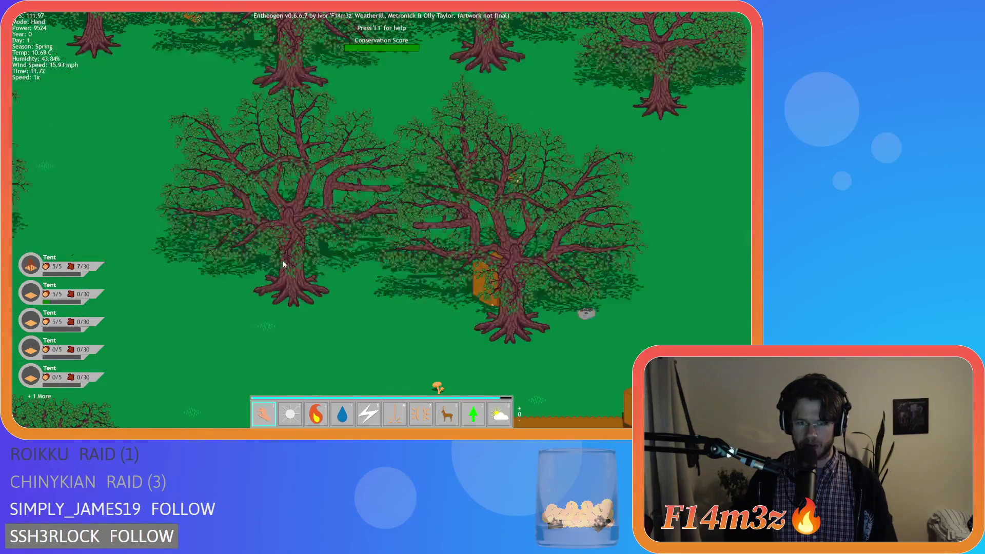
scroll(389, 298, "down", 4)
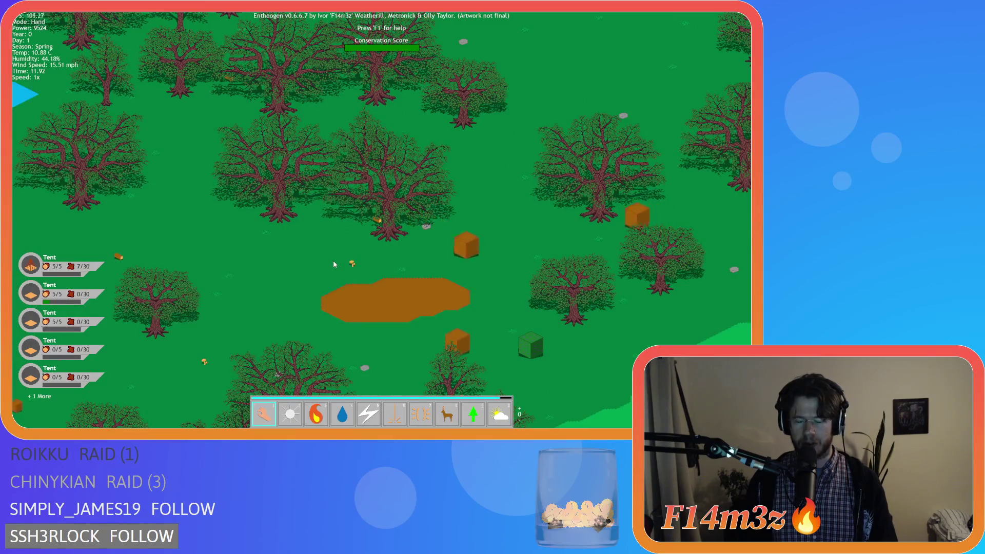
key("Up")
key("Left")
scroll(331, 263, "down", 4)
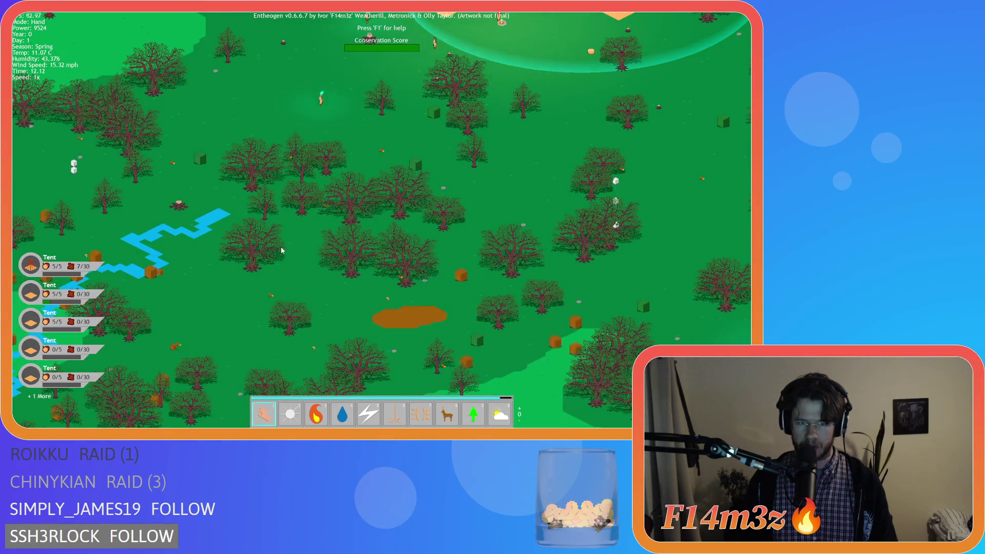
key("Right")
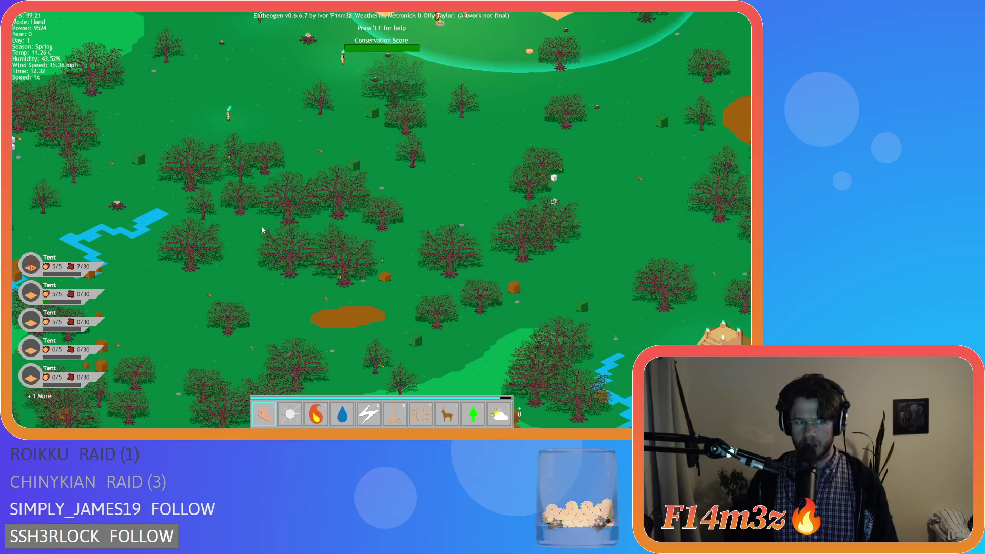
key("Up")
key("Right")
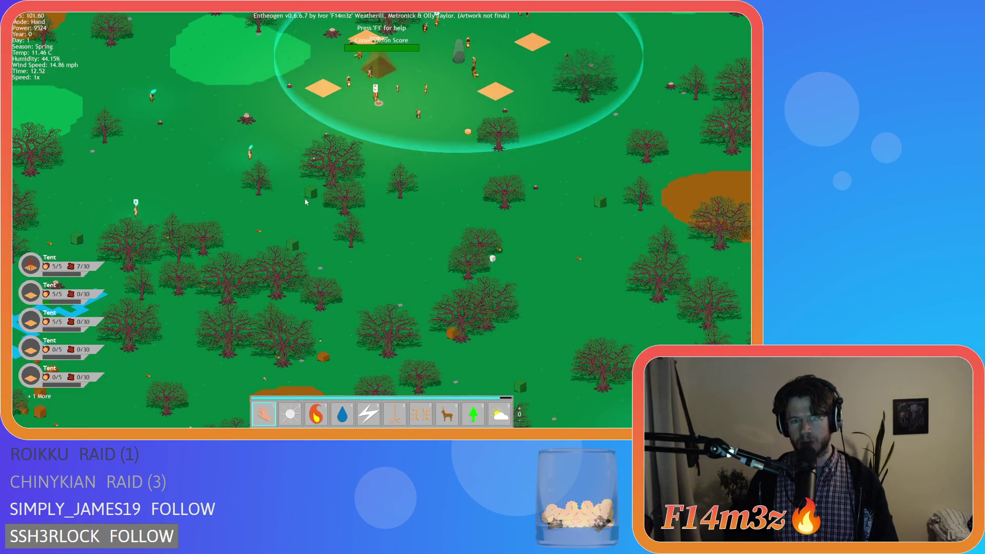
key("Up")
scroll(288, 221, "up", 4)
key("Down")
key("Right")
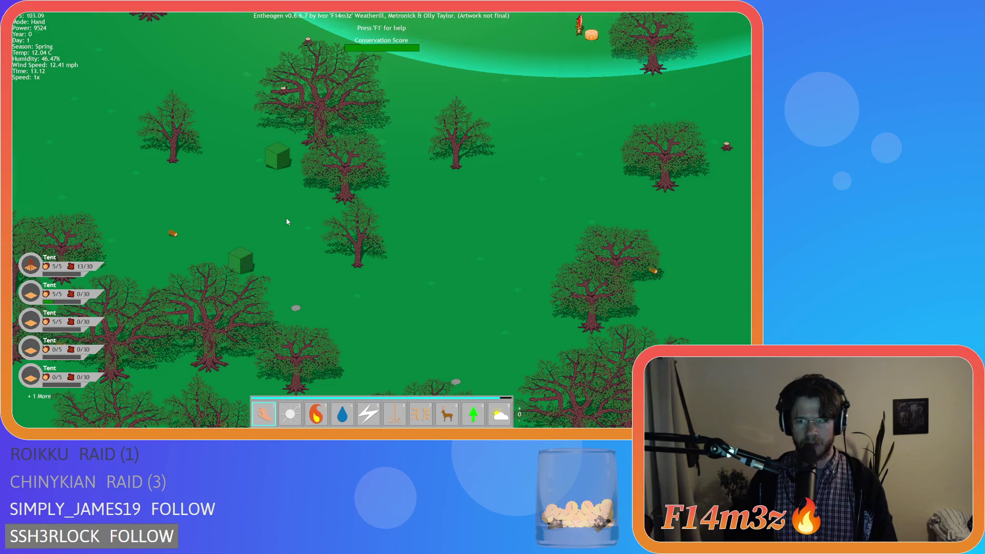
key("Right")
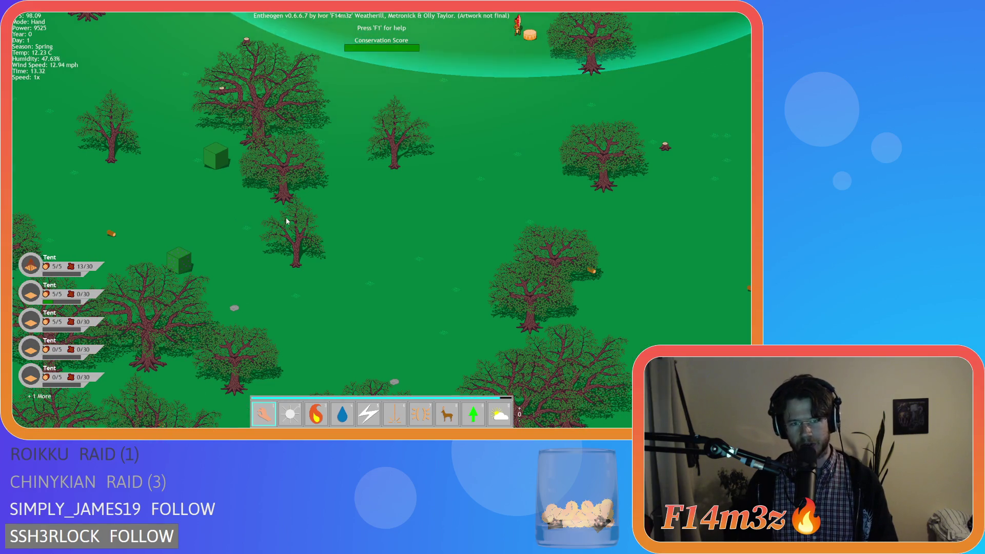
key("Up")
key("Left")
key("Down")
key("Right")
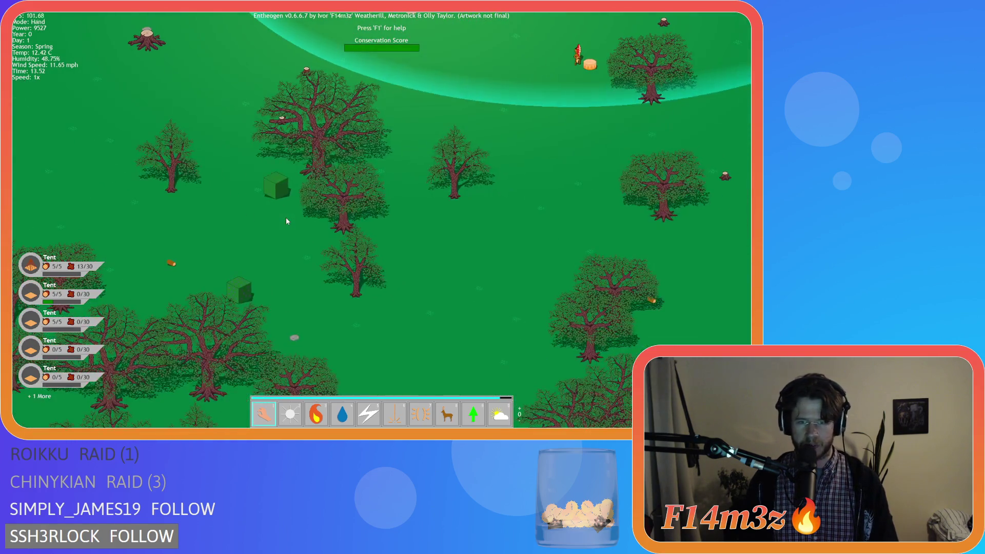
key("Up")
key("Left")
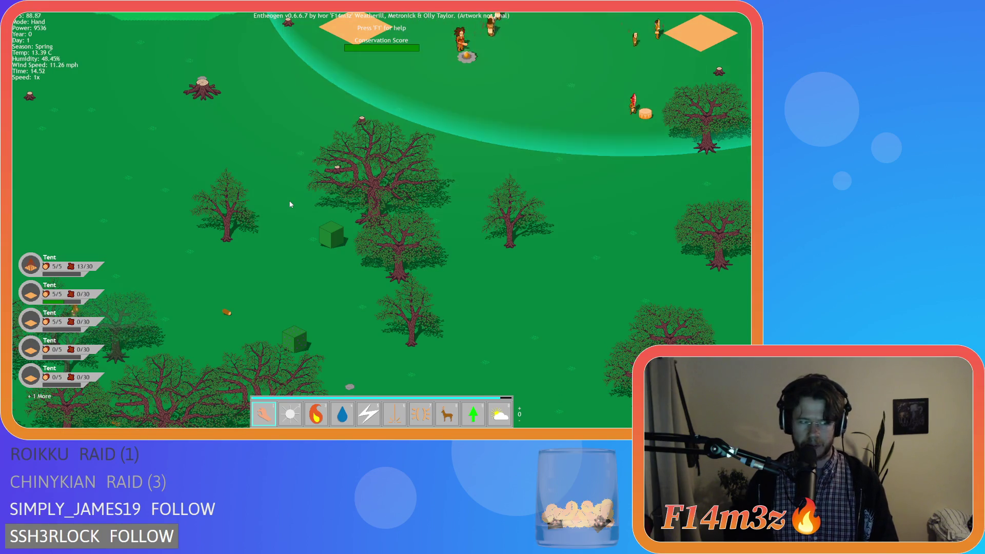
Step: Zoom out and recentre the view on the camp
scroll(290, 205, "down", 5)
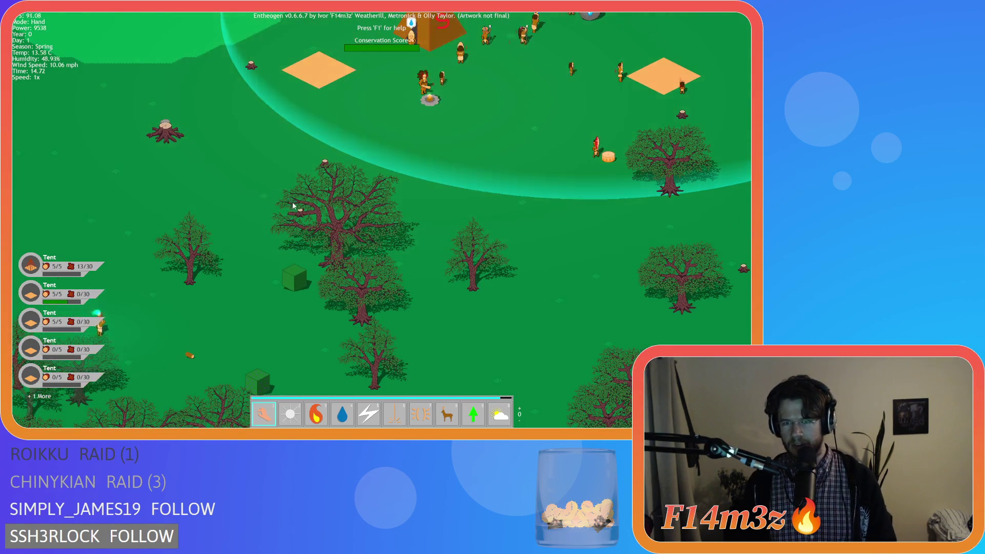
key("d")
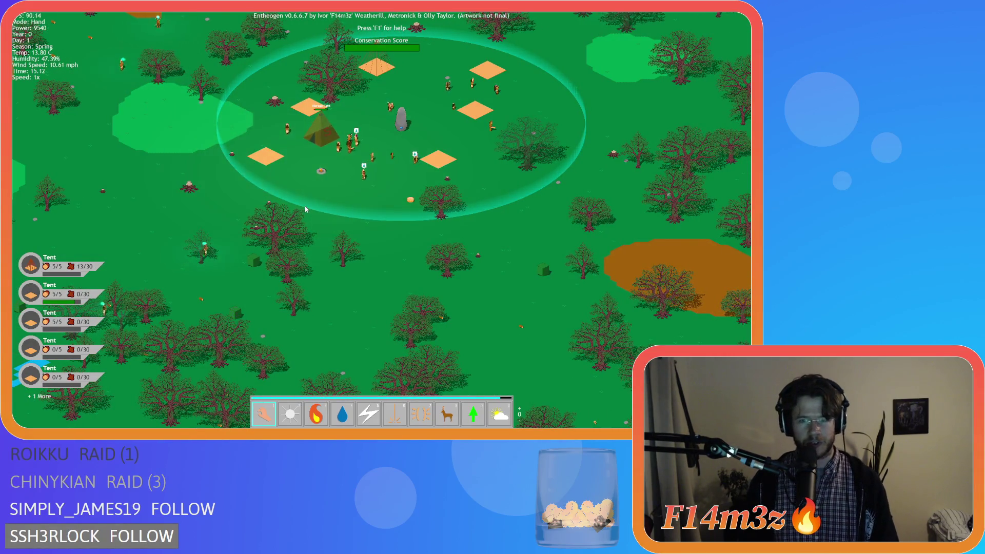
key("d")
key("w")
key("a")
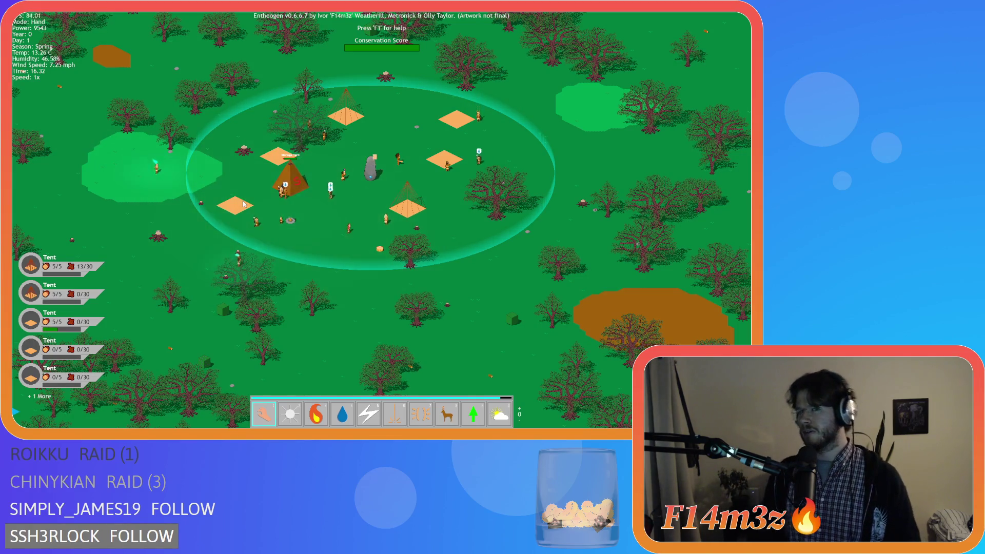
Step: Zoom in and out repeatedly on the large tree's cast shadow, then back out to the camp
scroll(339, 248, "up", 5)
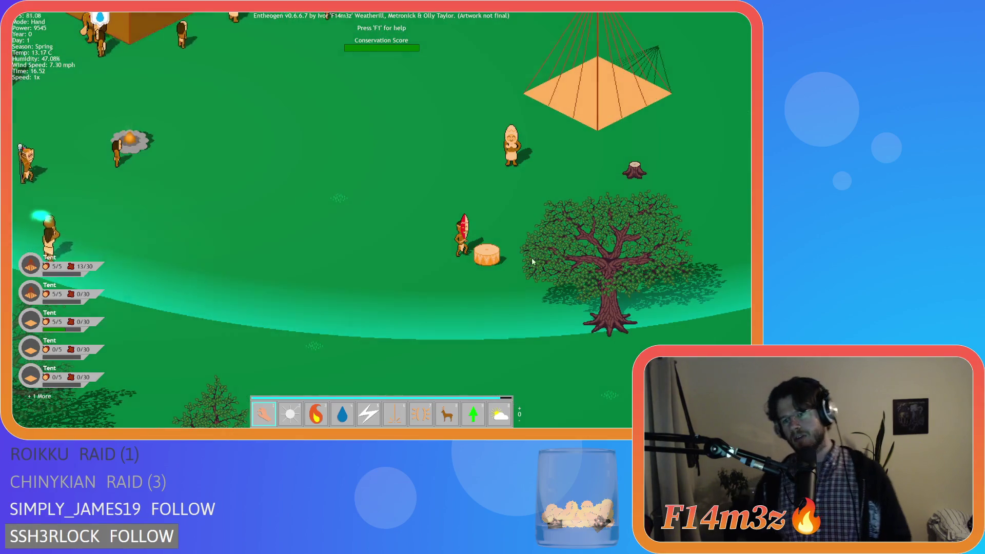
scroll(544, 258, "up", 5)
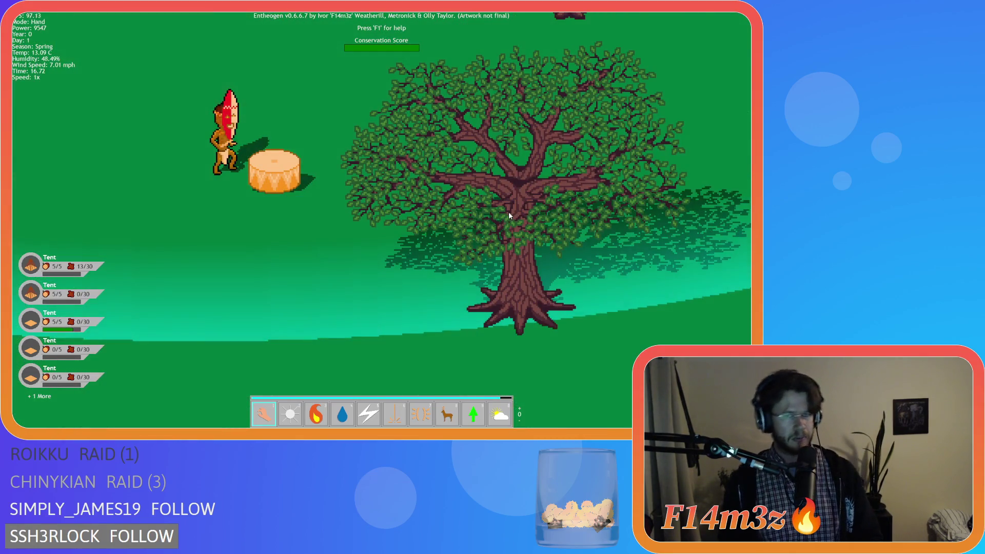
key("w")
key("d")
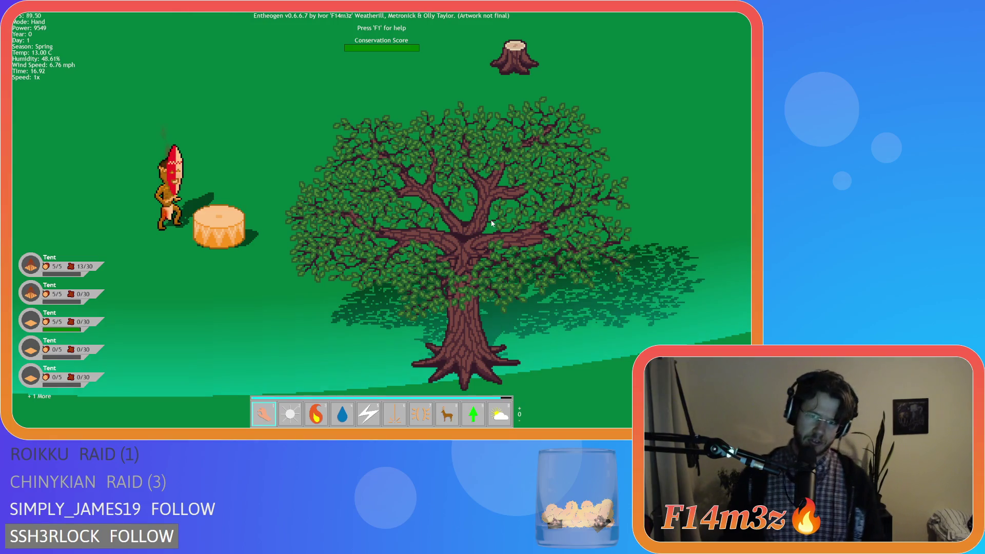
scroll(498, 218, "down", 5)
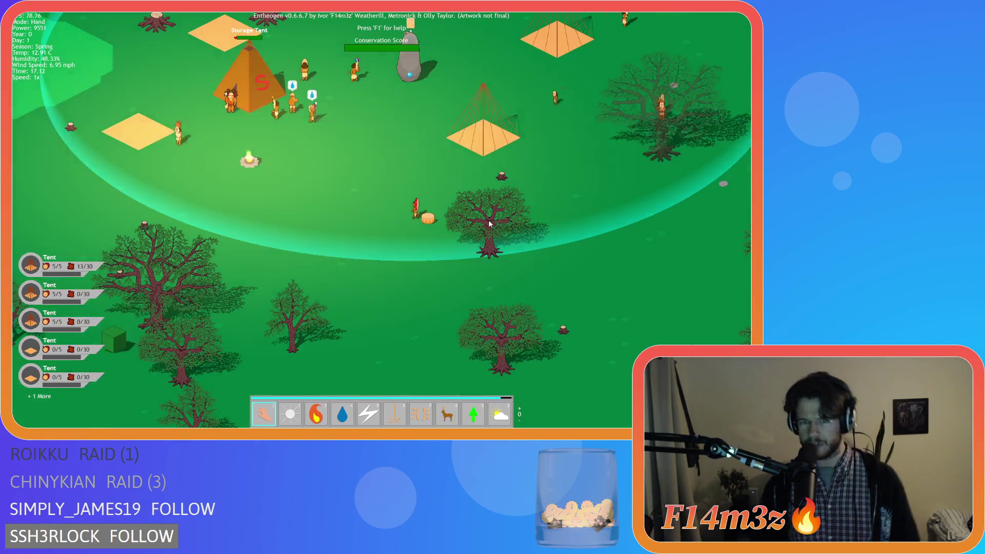
scroll(494, 221, "up", 5)
scroll(495, 220, "down", 5)
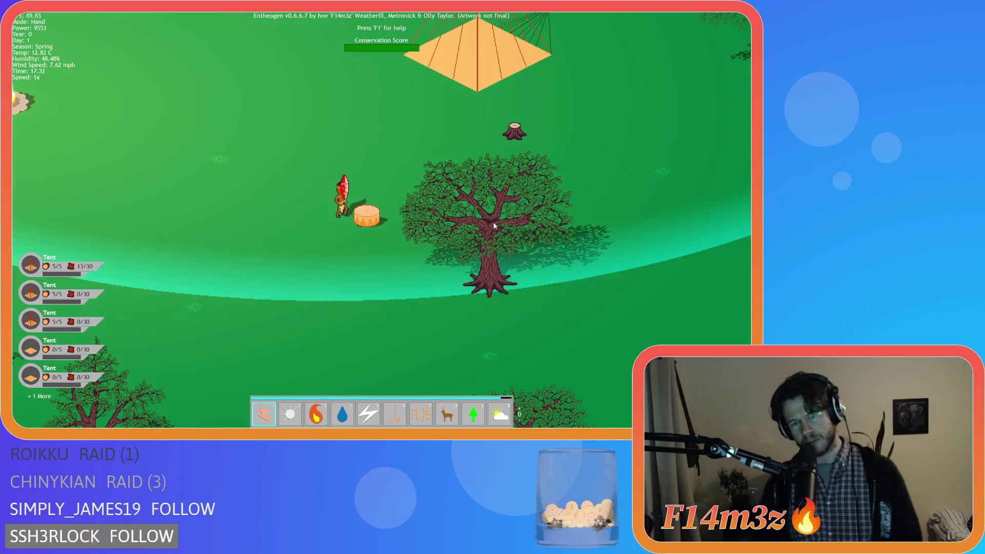
scroll(415, 260, "up", 5)
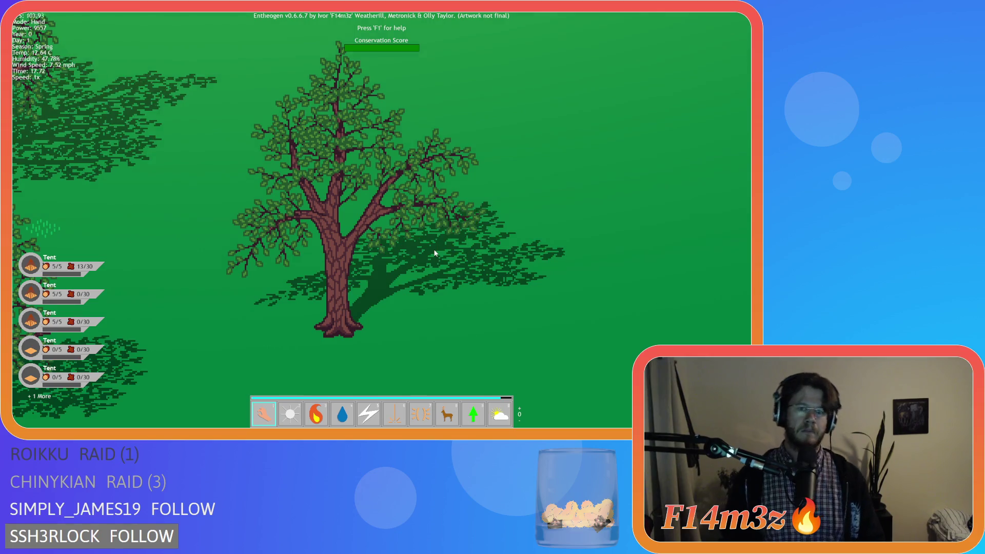
scroll(441, 256, "down", 3)
scroll(312, 226, "up", 3)
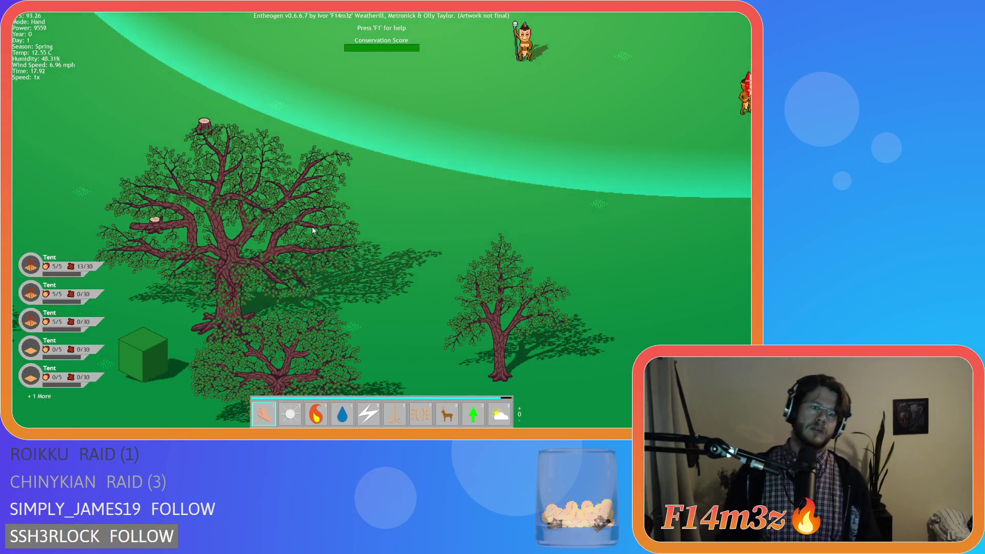
scroll(349, 219, "down", 5)
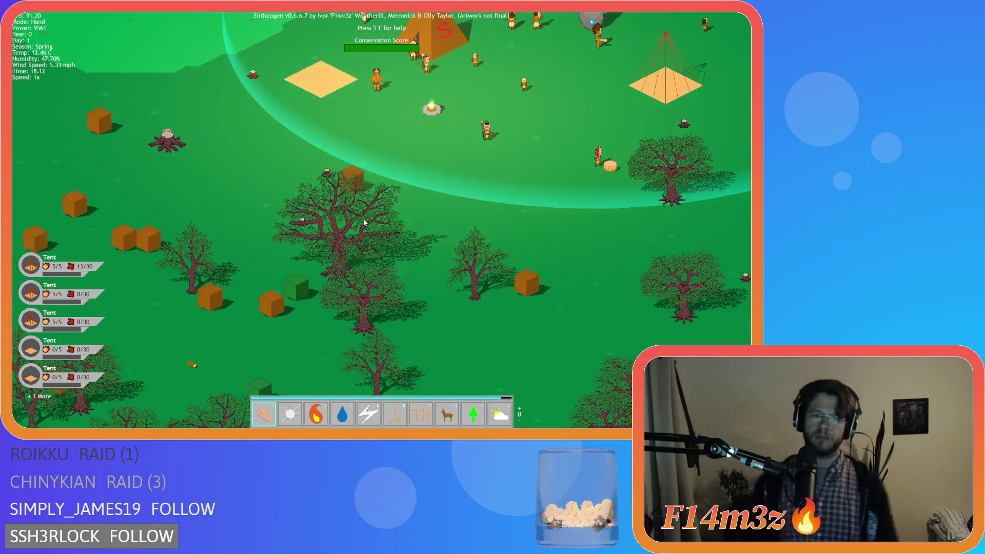
scroll(350, 232, "up", 3)
scroll(354, 229, "down", 3)
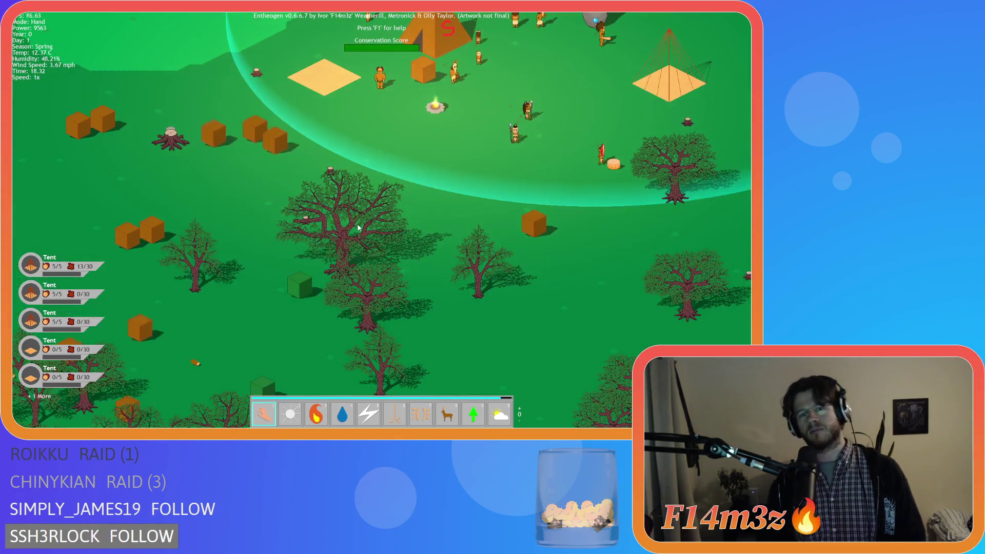
scroll(354, 226, "up", 4)
scroll(348, 225, "down", 2)
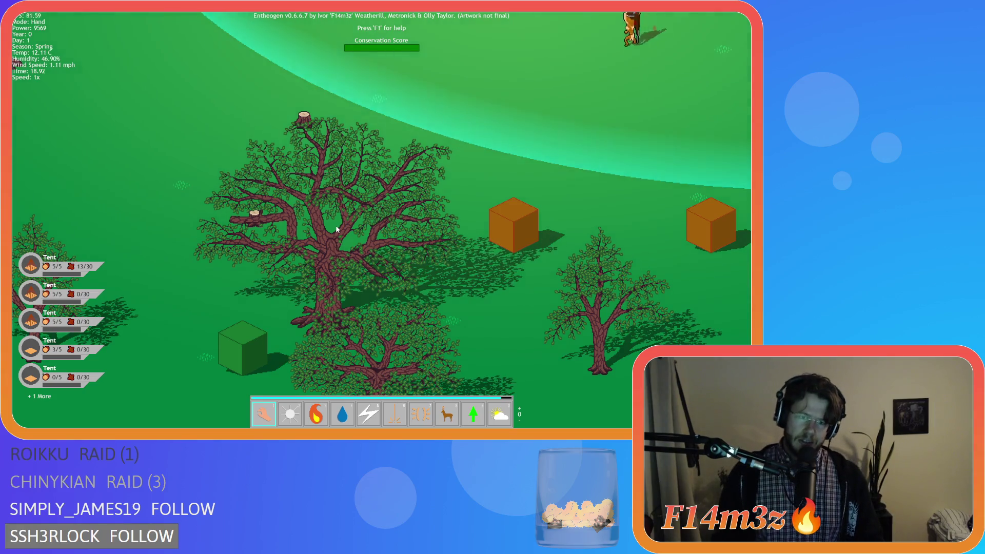
scroll(337, 227, "down", 3)
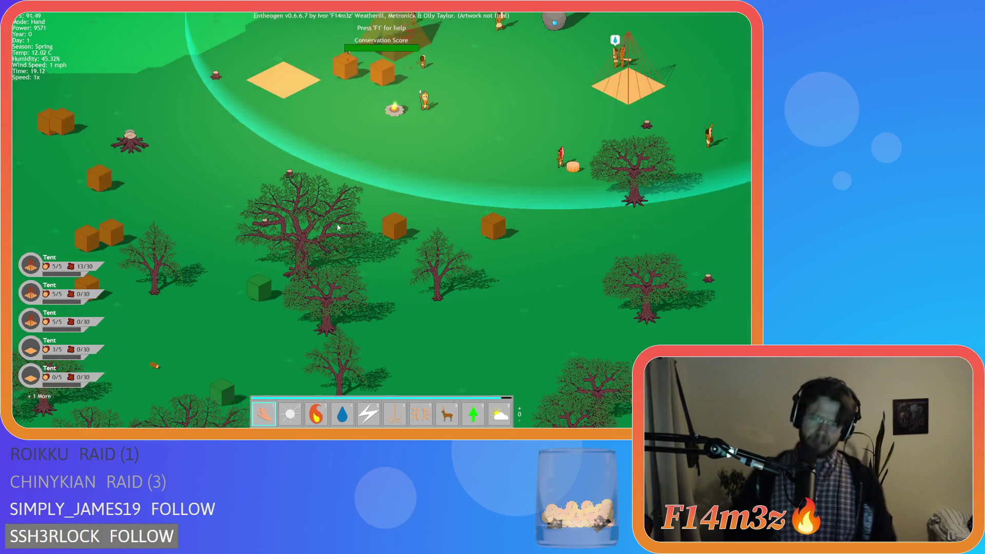
scroll(348, 225, "down", 3)
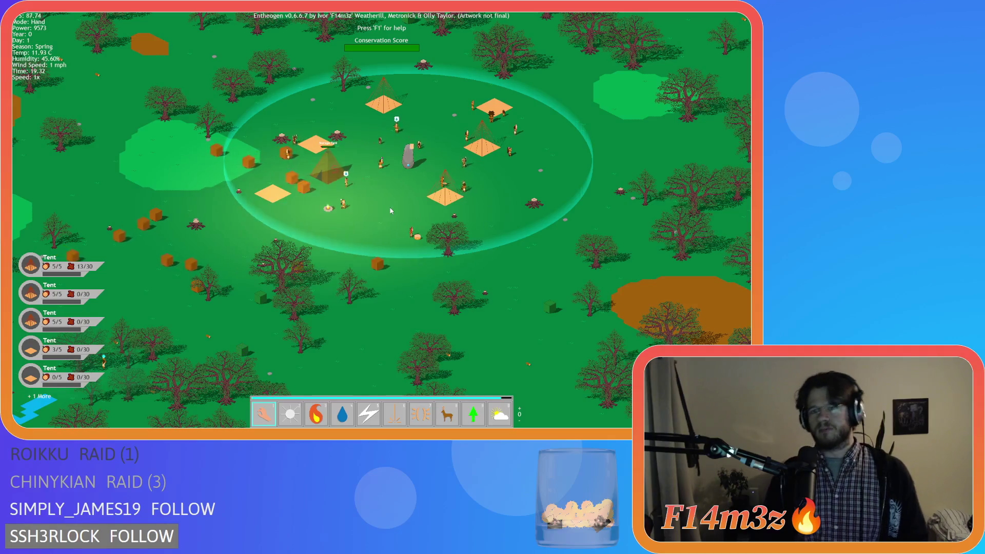
scroll(392, 173, "up", 3)
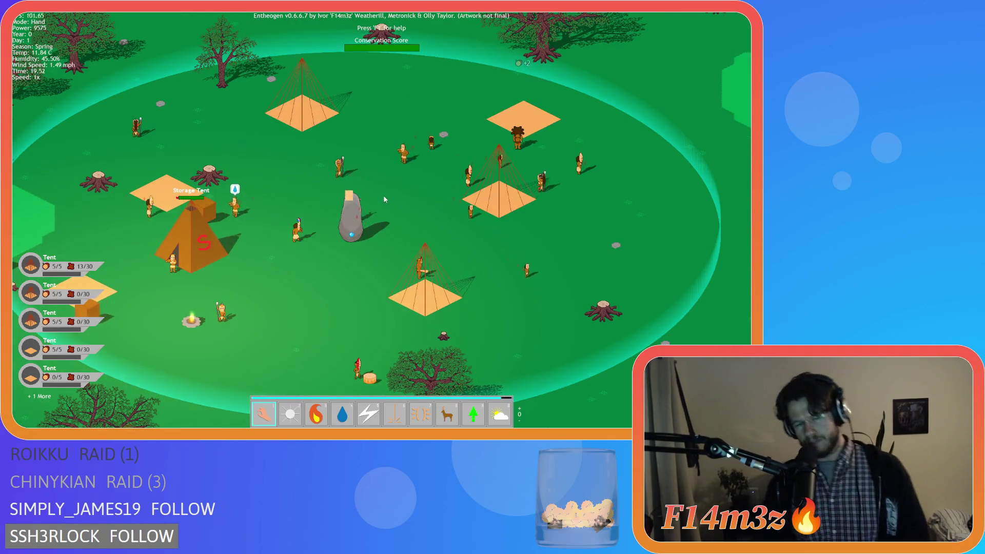
key("Left")
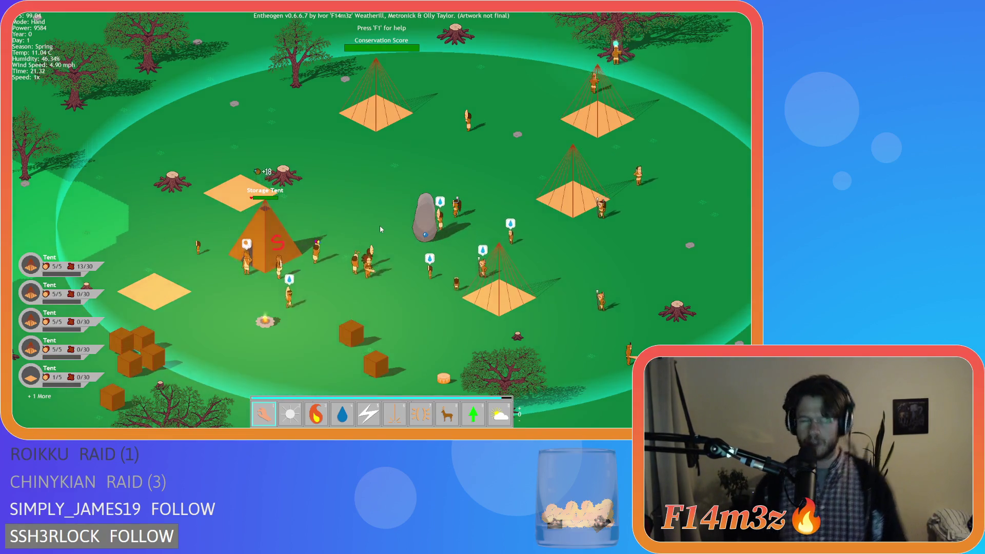
scroll(395, 229, "down", 3)
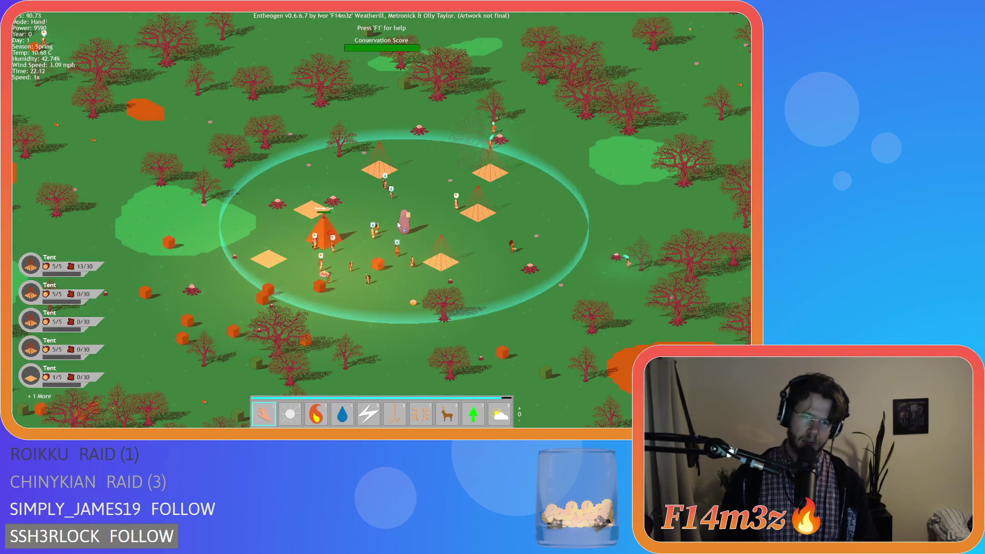
scroll(398, 224, "down", 5)
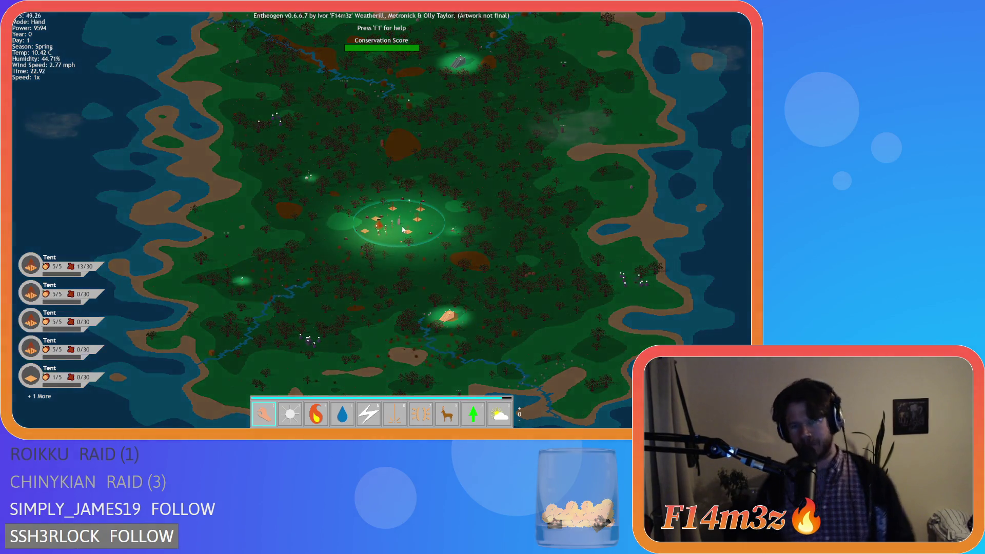
scroll(396, 224, "up", 5)
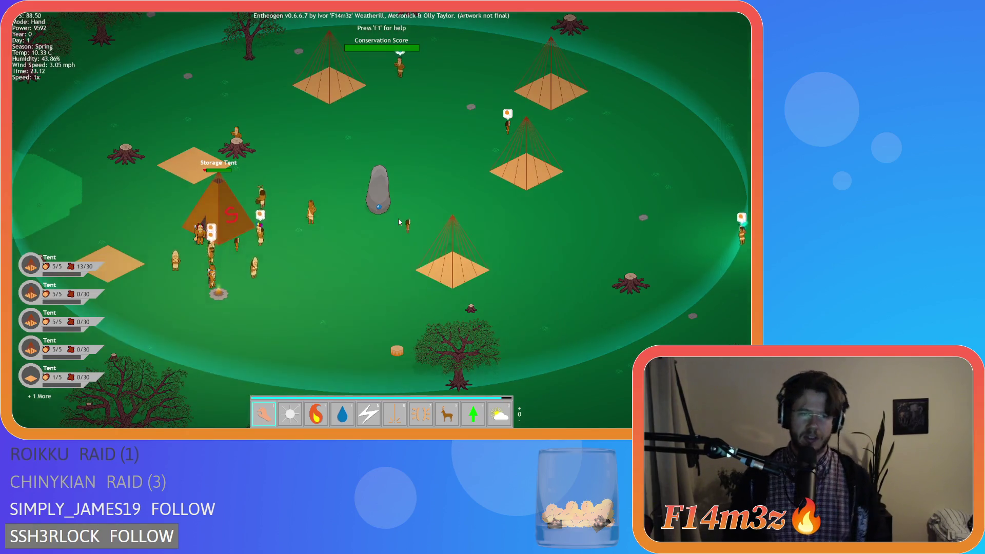
key("a")
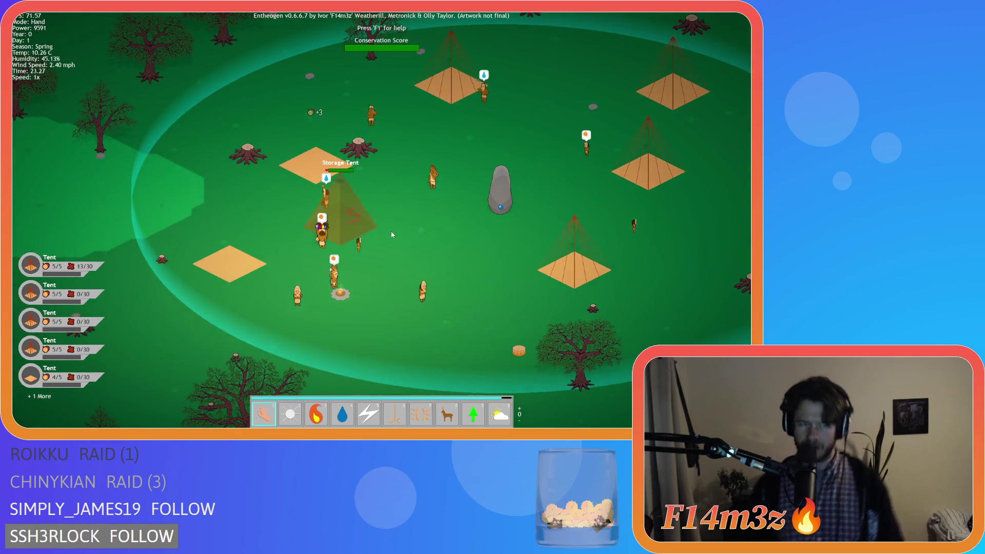
key("Left")
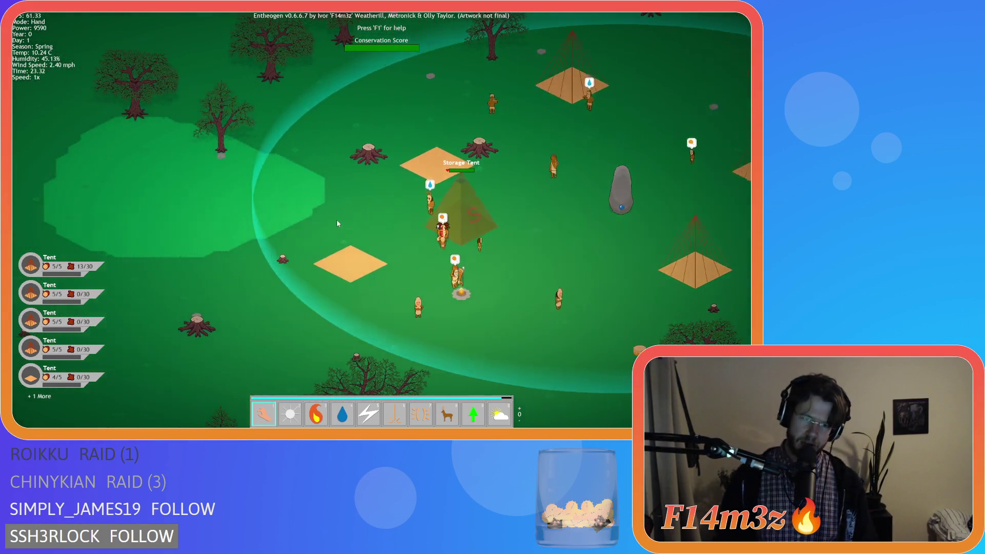
scroll(315, 205, "up", 3)
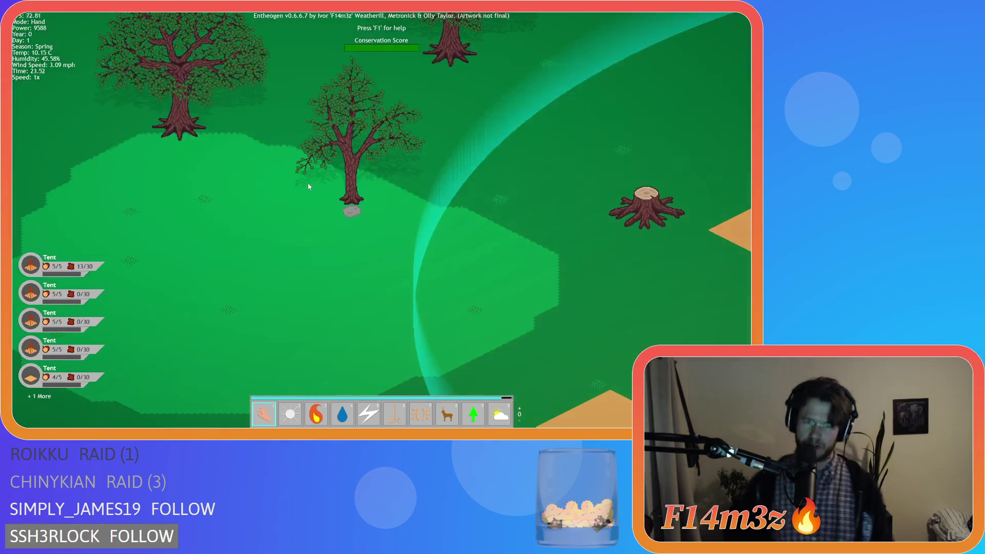
scroll(313, 183, "down", 5)
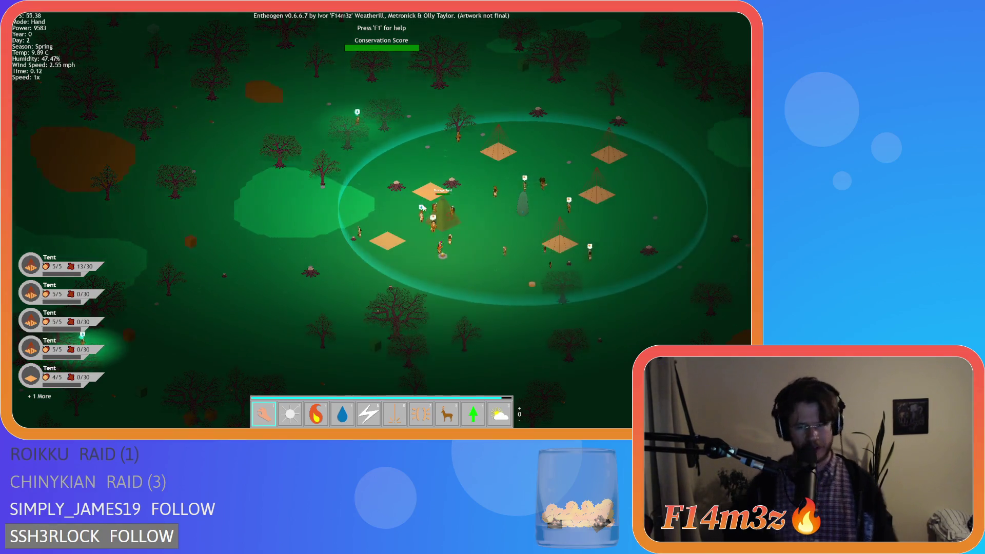
scroll(438, 217, "up", 3)
key("d")
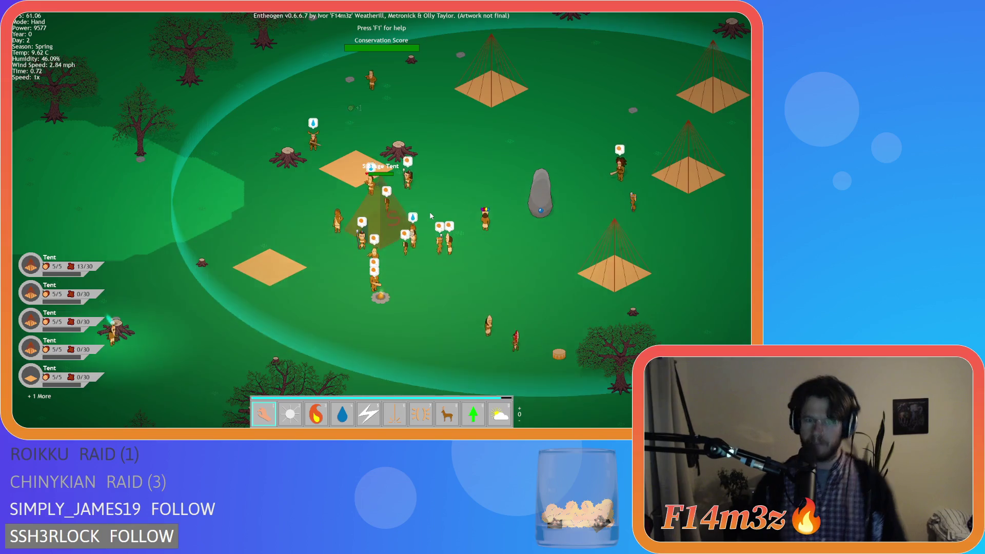
scroll(429, 212, "down", 3)
scroll(430, 211, "down", 3)
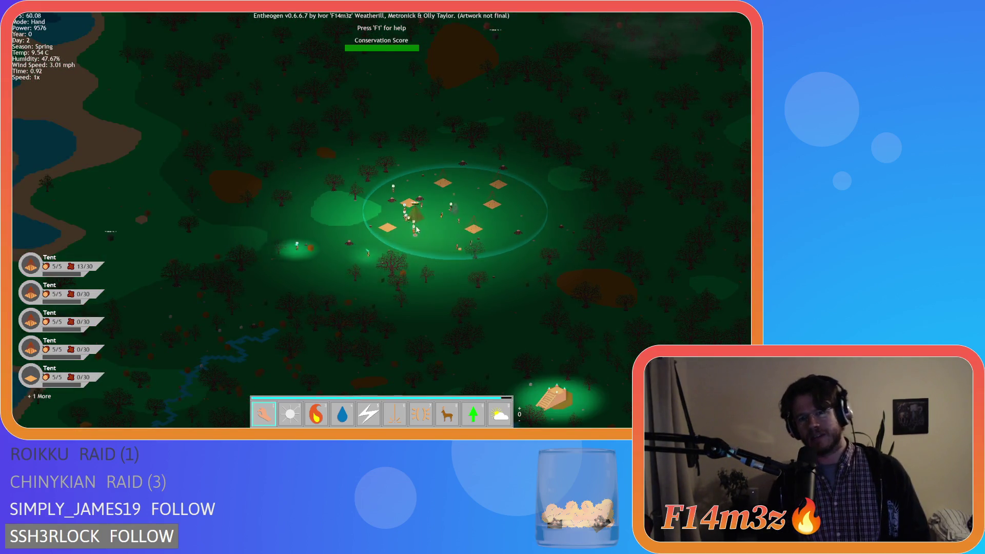
scroll(327, 231, "up", 1)
scroll(387, 283, "up", 3)
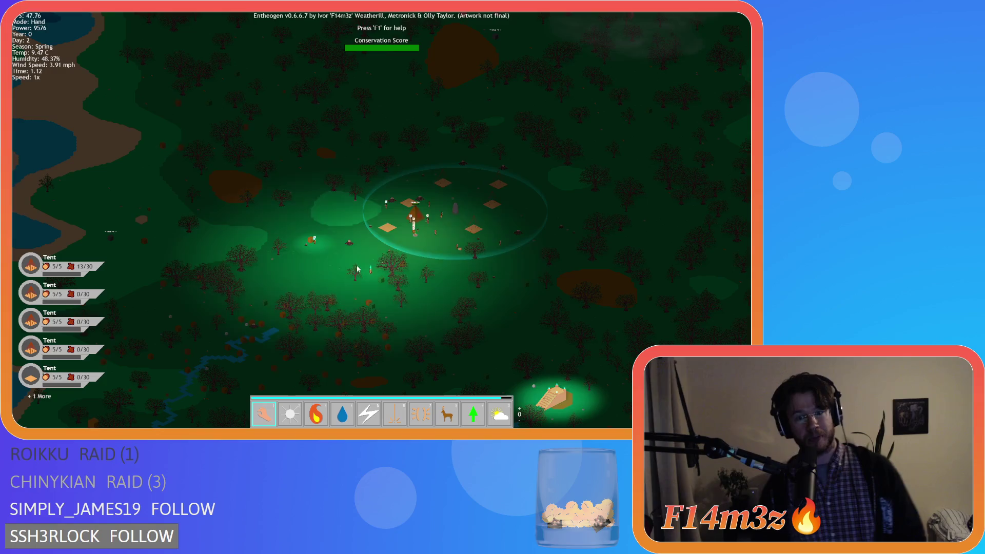
scroll(388, 282, "up", 3)
scroll(385, 288, "down", 5)
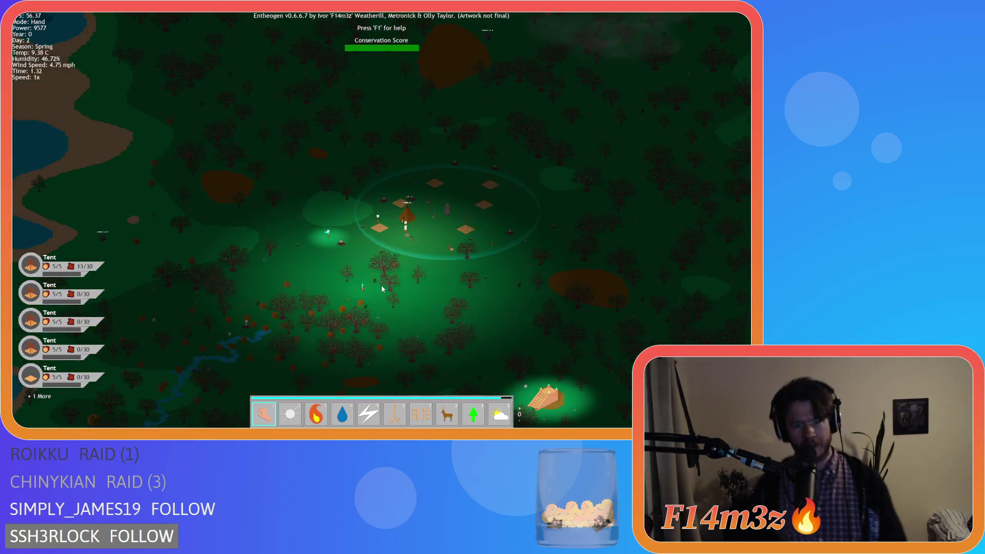
scroll(367, 275, "up", 4)
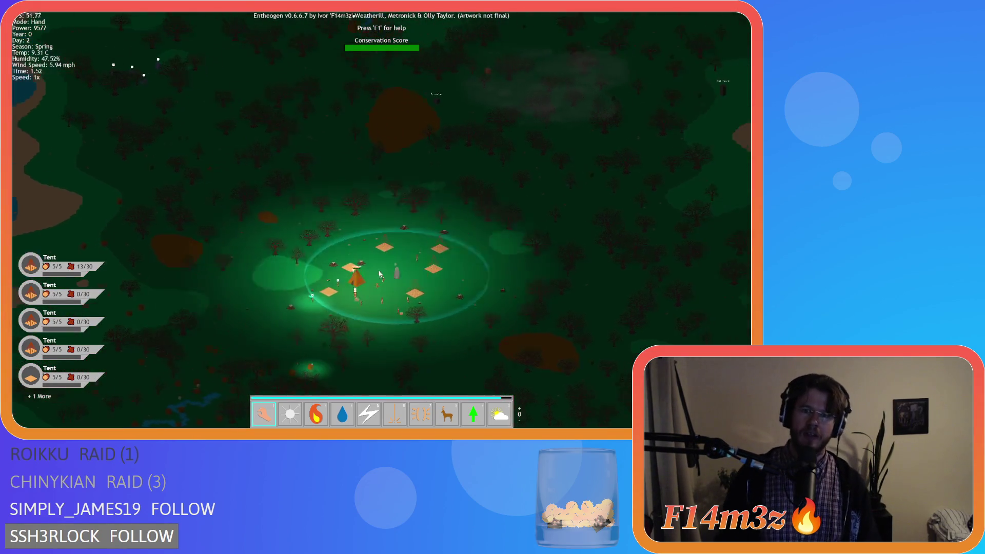
key("w")
key("d")
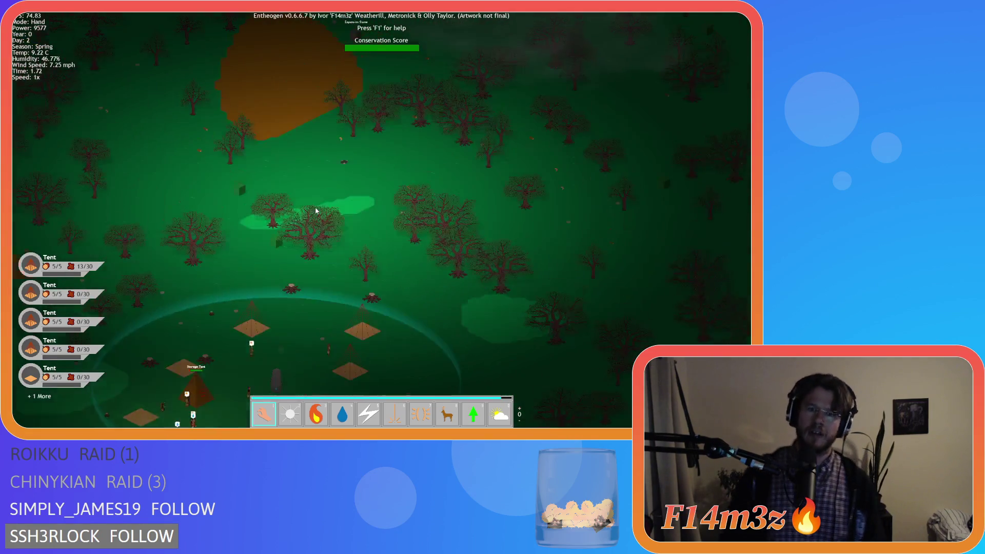
scroll(317, 212, "up", 5)
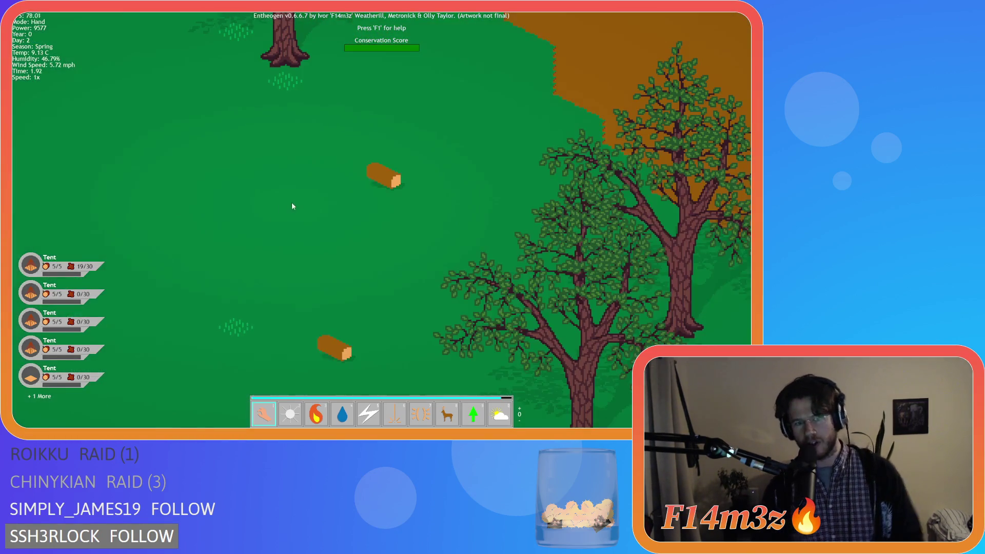
scroll(368, 184, "down", 5)
key("a")
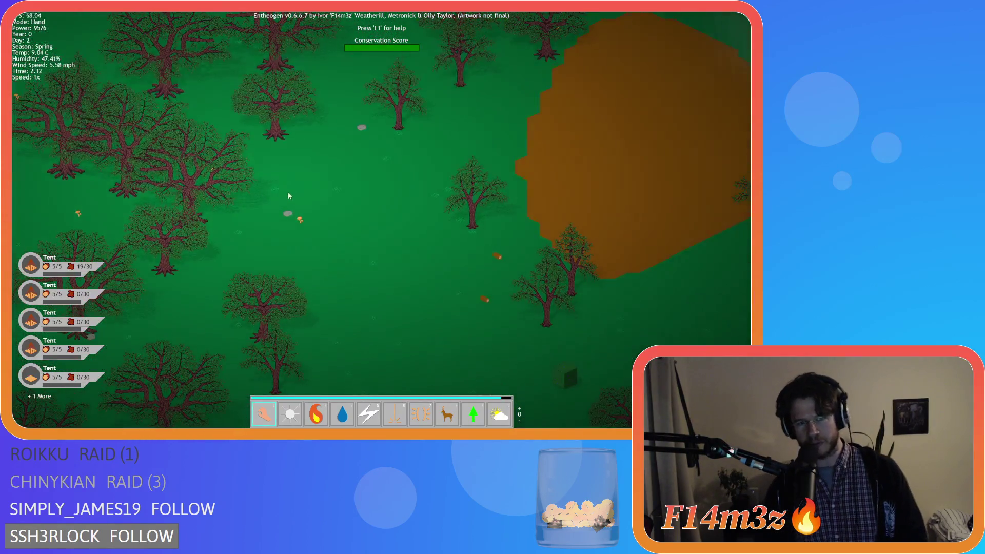
scroll(293, 224, "up", 5)
scroll(293, 224, "down", 5)
key("d")
key("s")
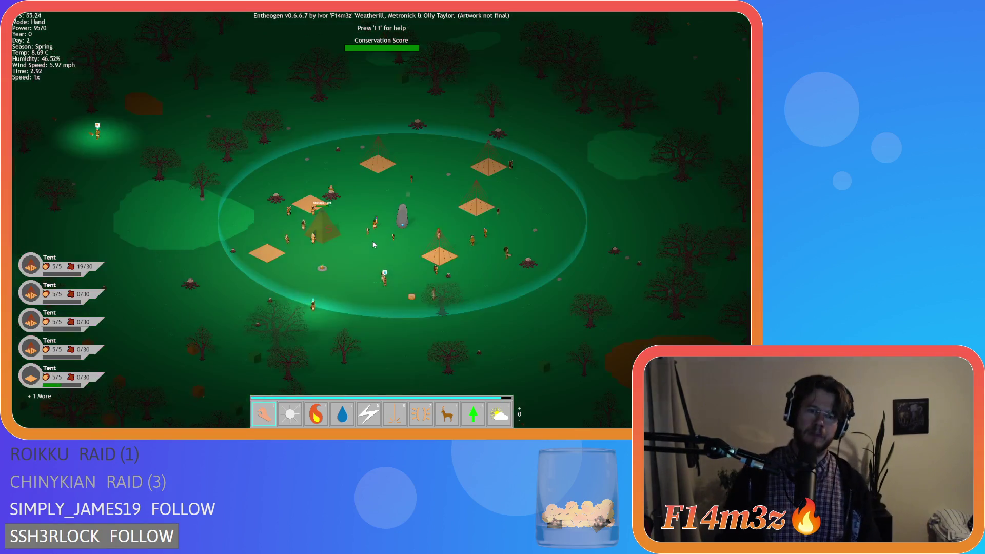
scroll(373, 245, "down", 3)
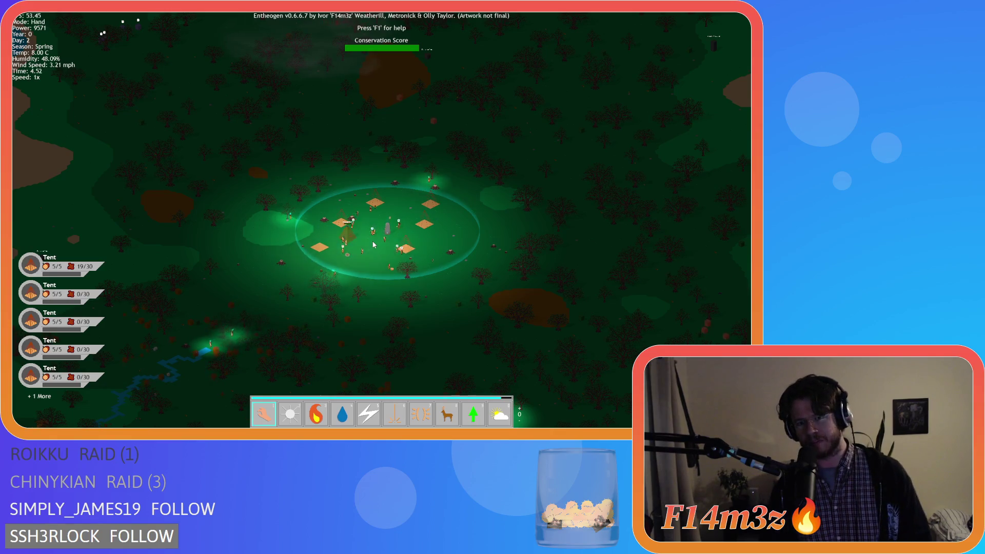
key("s")
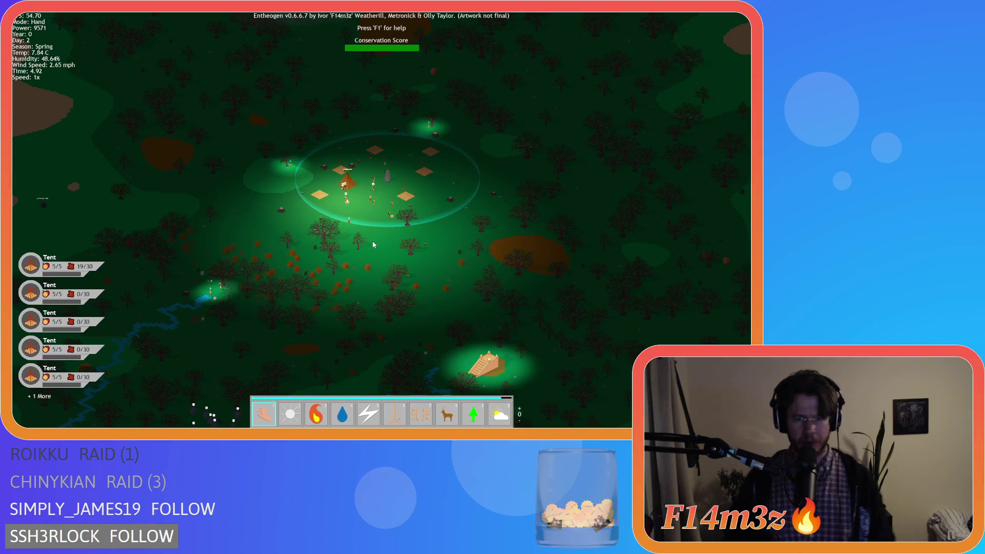
key("s")
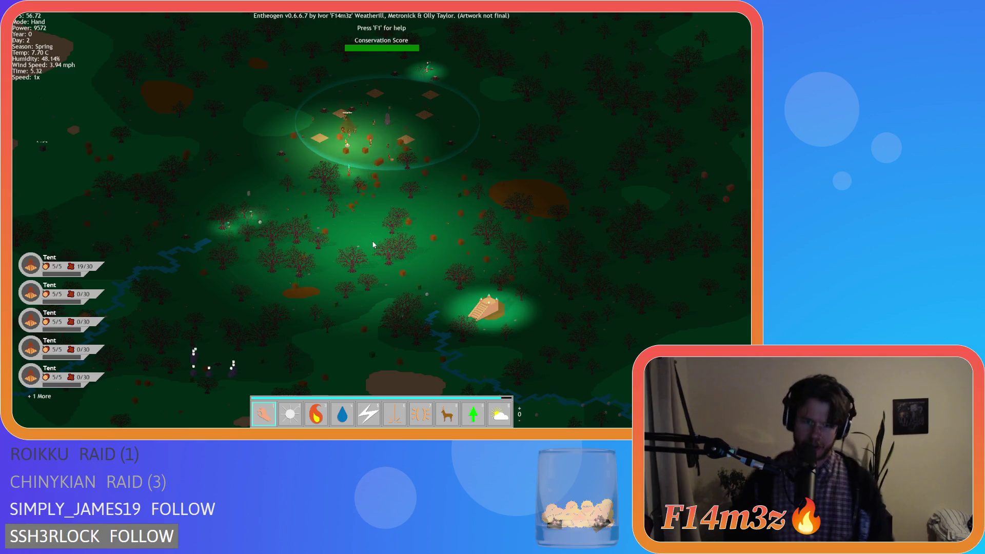
key("s")
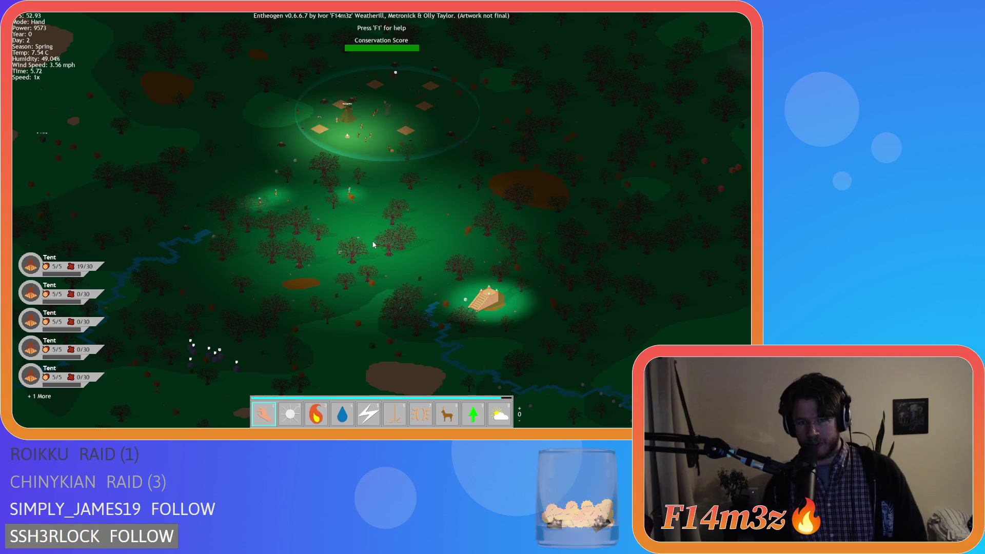
key("s")
key("w")
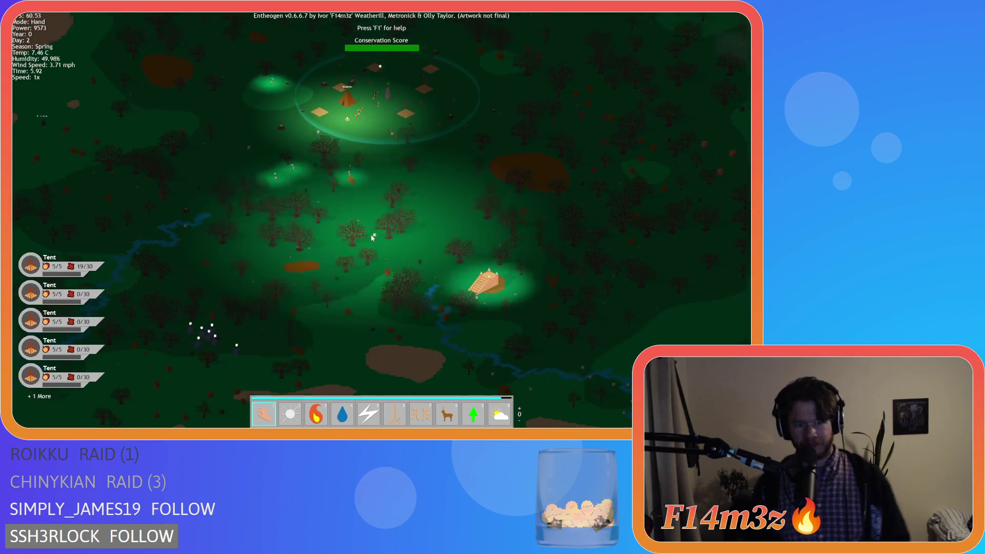
key("w")
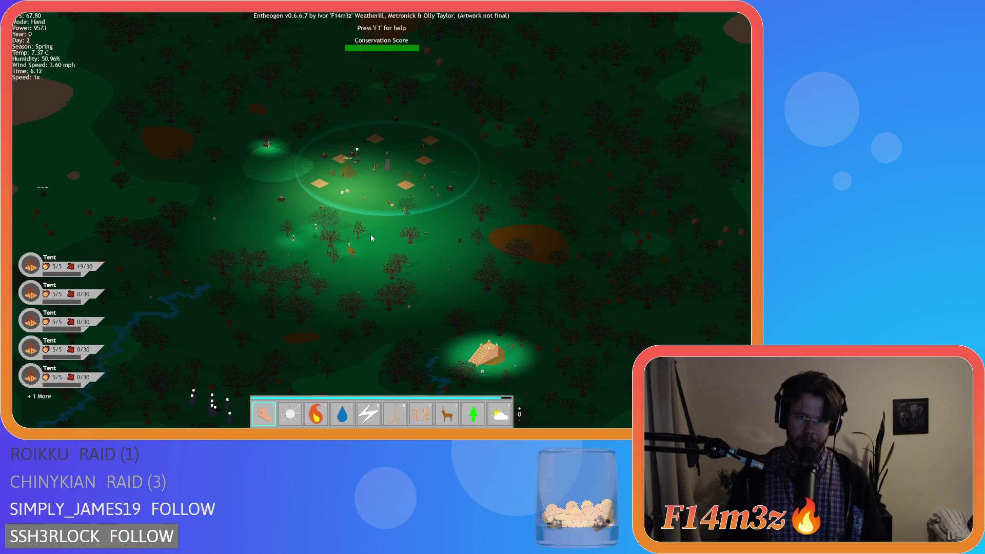
key("s")
key("d")
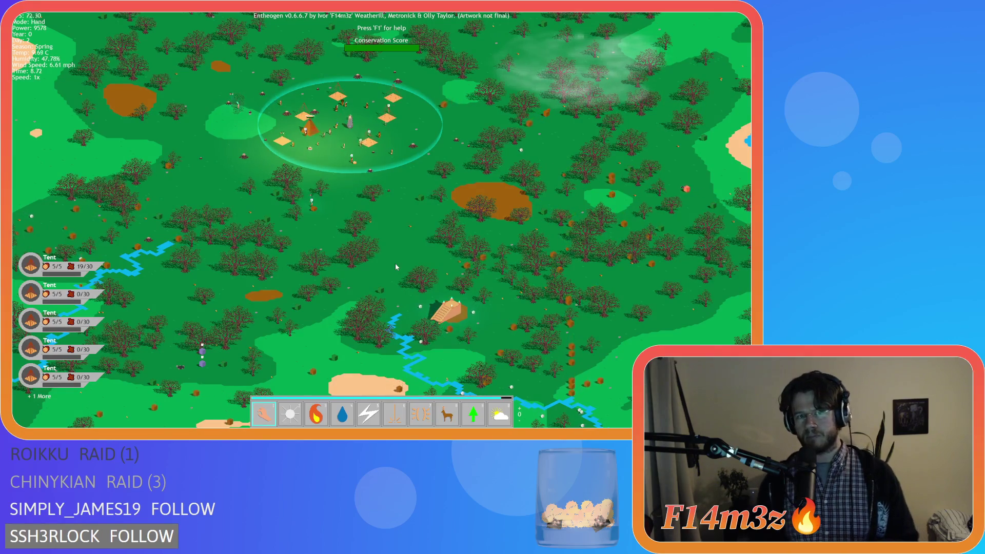
scroll(310, 142, "up", 2)
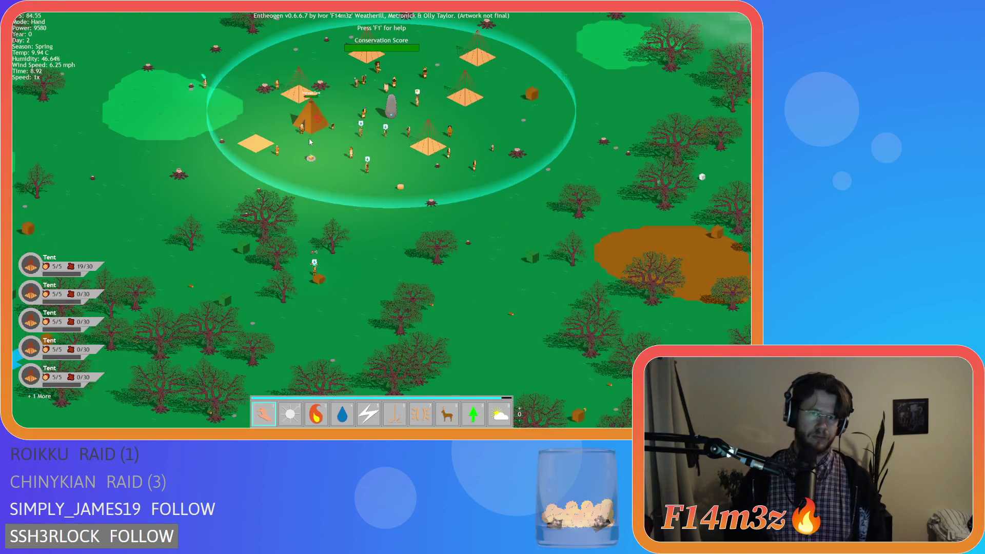
scroll(329, 149, "down", 3)
scroll(332, 151, "up", 2)
scroll(332, 151, "up", 5)
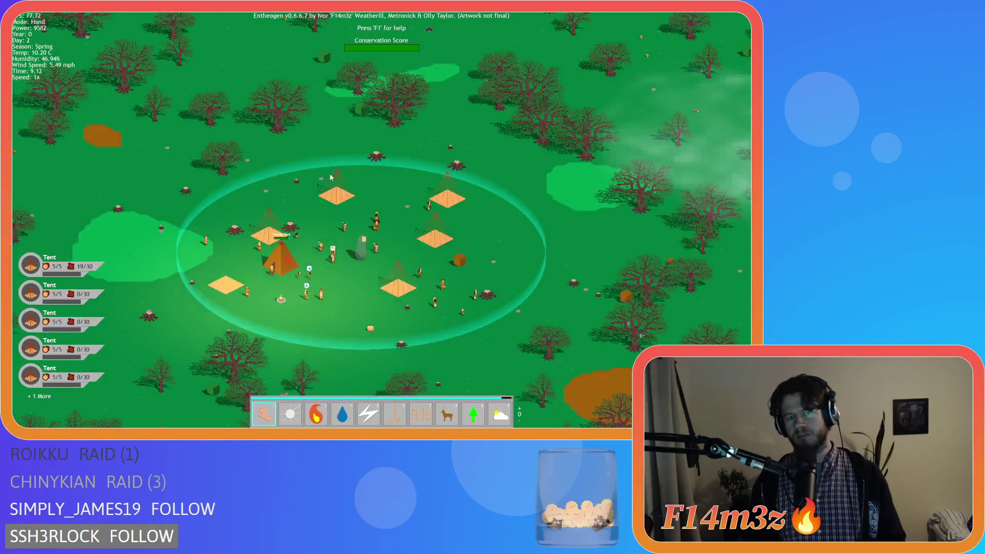
scroll(329, 185, "down", 5)
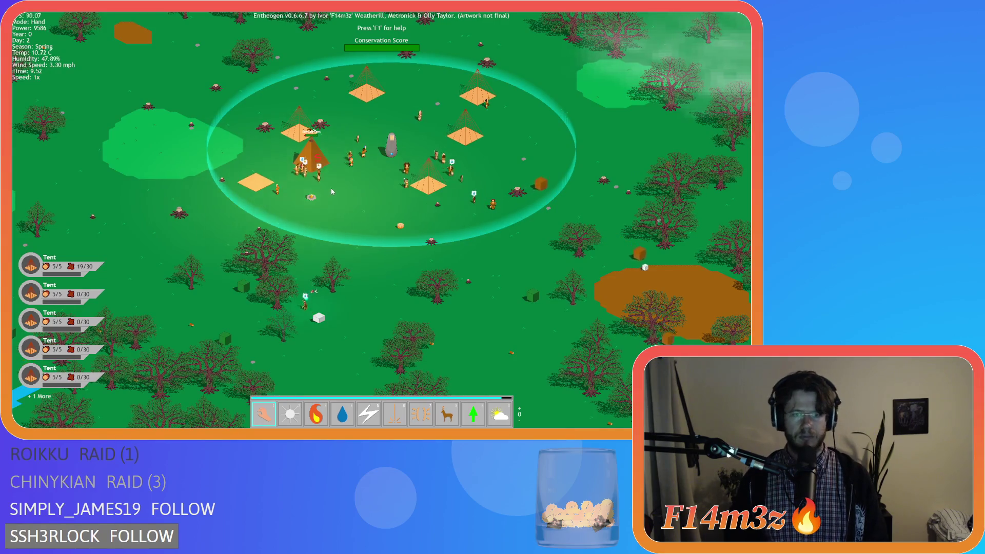
key("s")
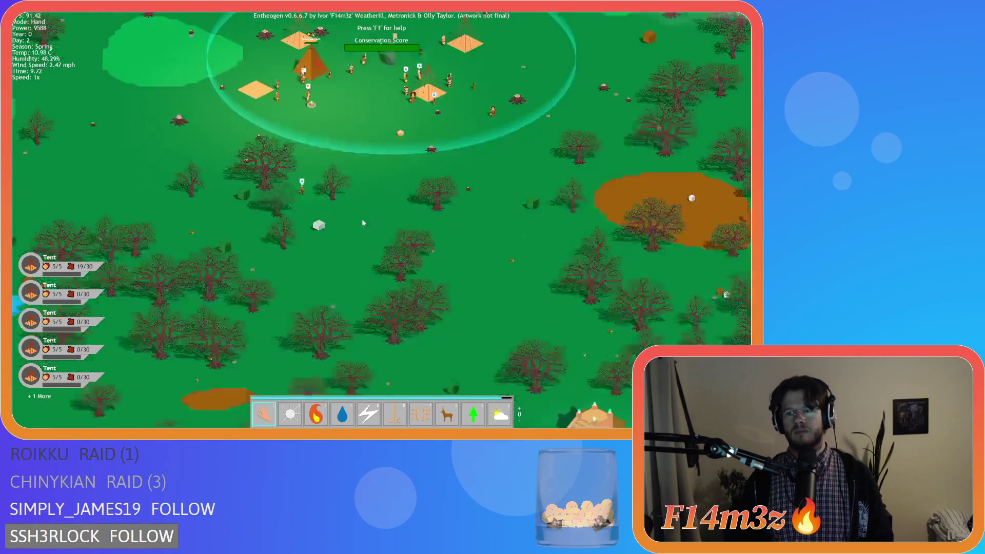
scroll(365, 217, "down", 5)
key("w")
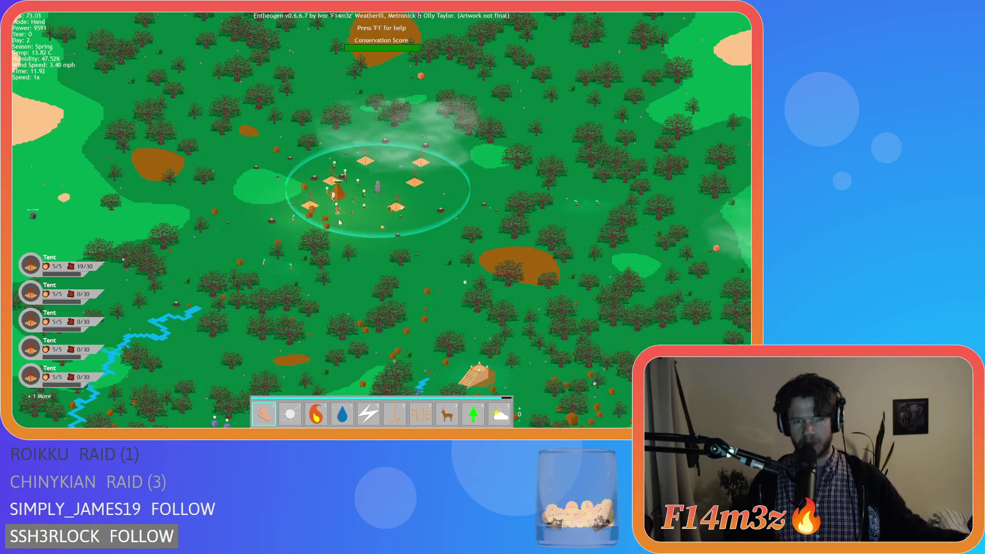
key("s")
key("d")
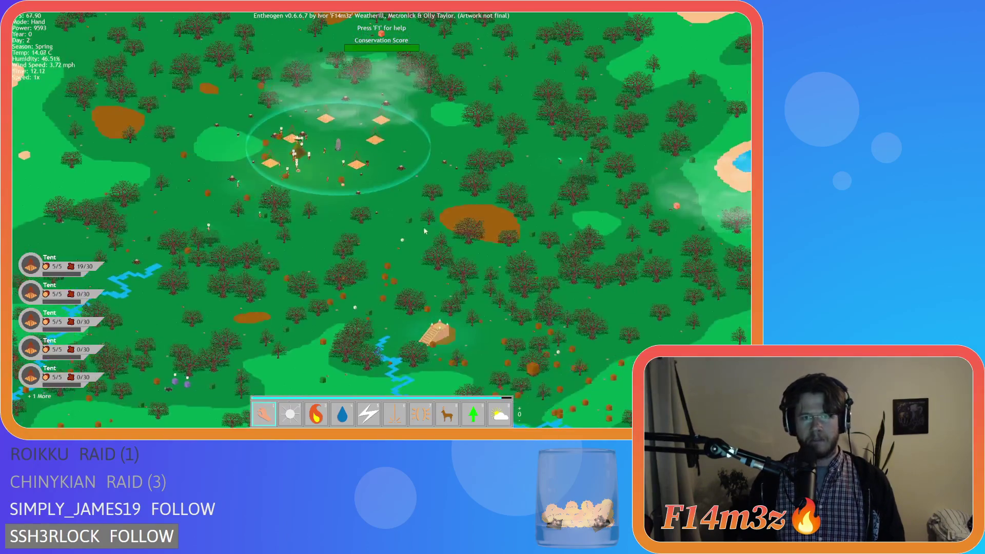
key("w")
key("d")
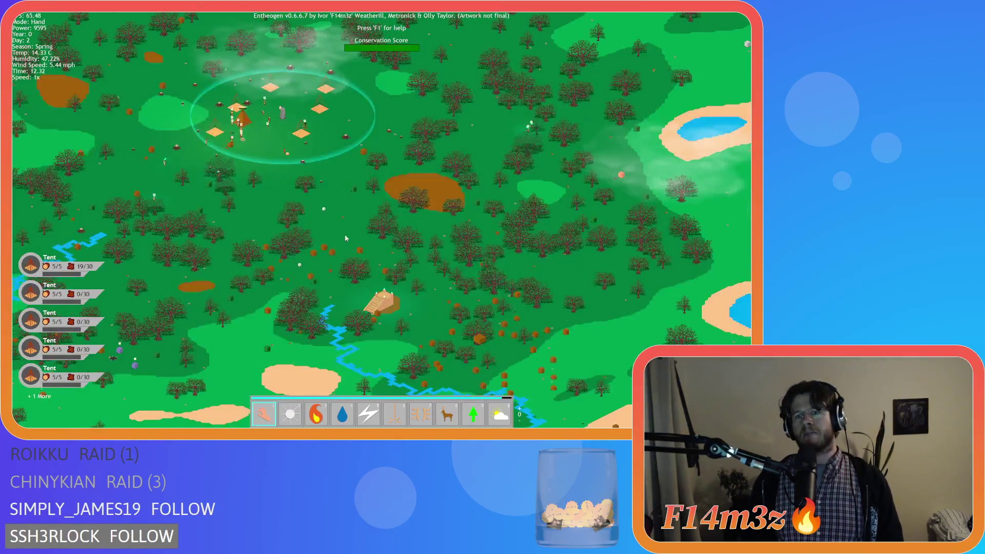
key("w")
scroll(331, 238, "up", 3)
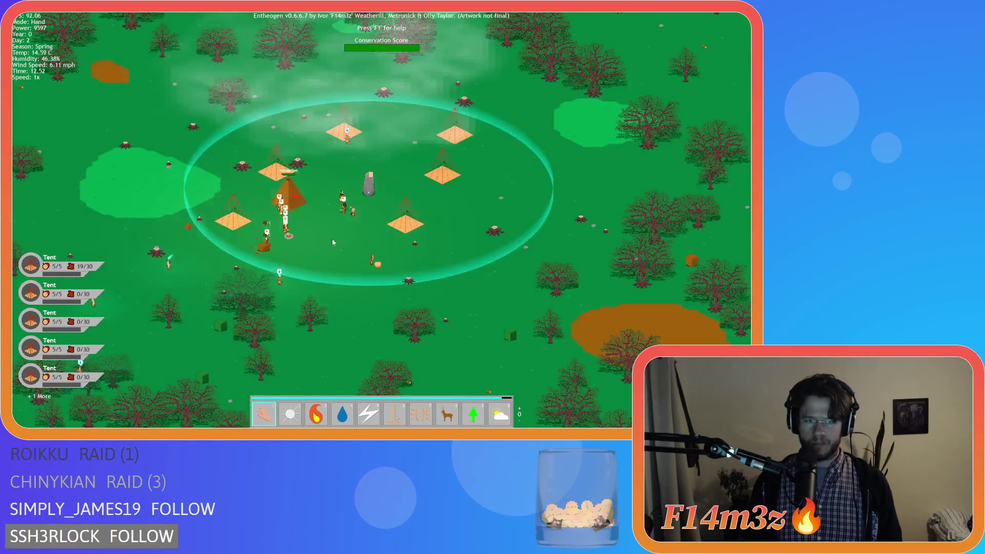
key("s")
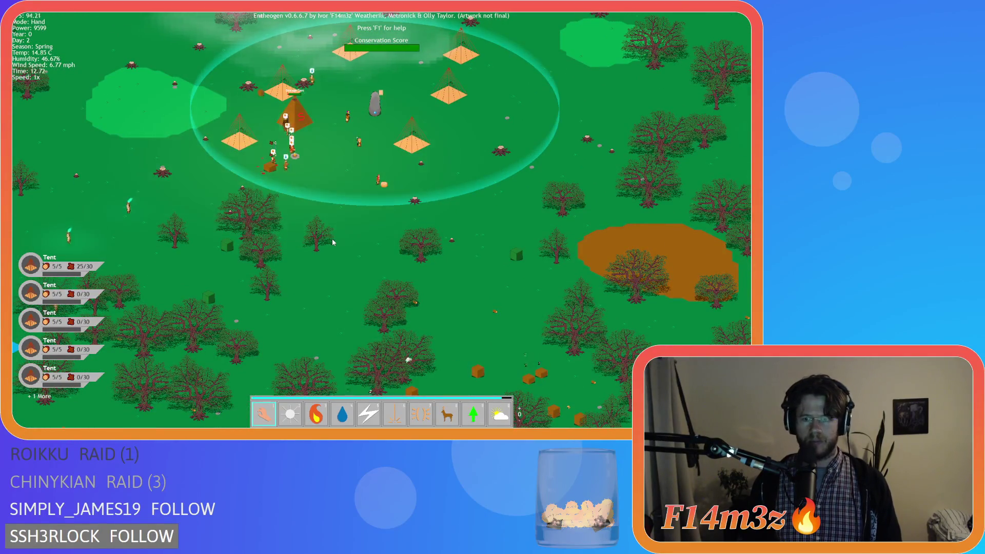
key("a")
key("s")
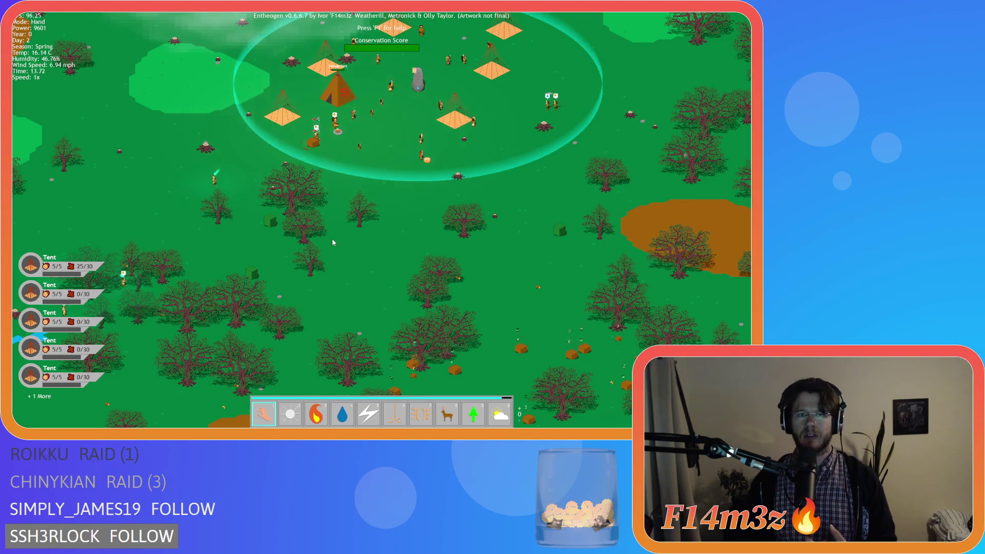
scroll(332, 243, "down", 3)
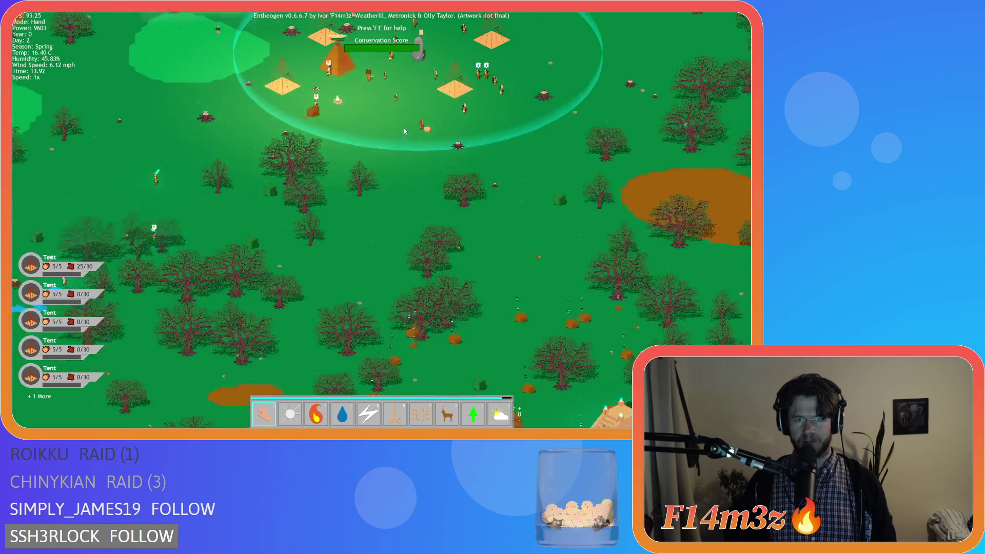
scroll(347, 123, "up", 4)
scroll(370, 143, "up", 3)
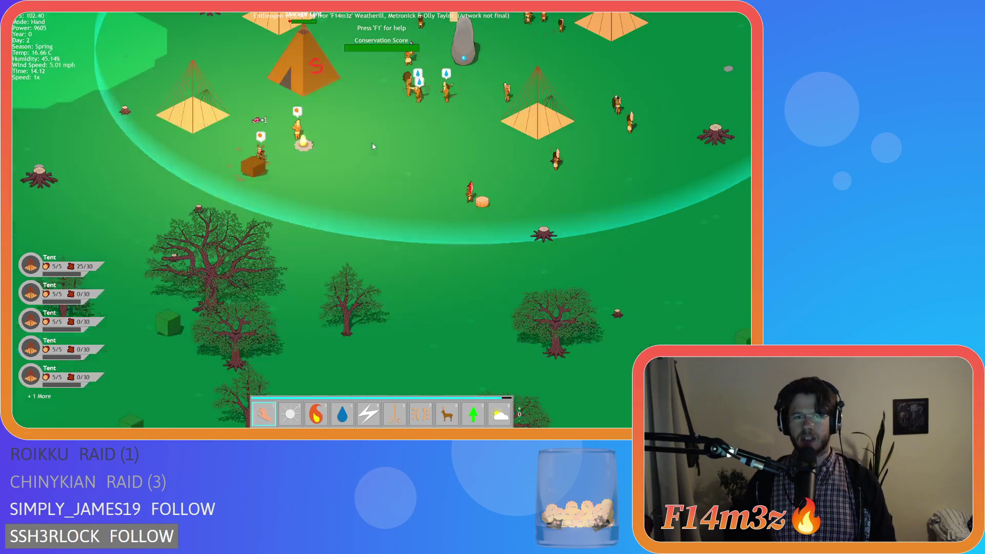
scroll(369, 145, "down", 5)
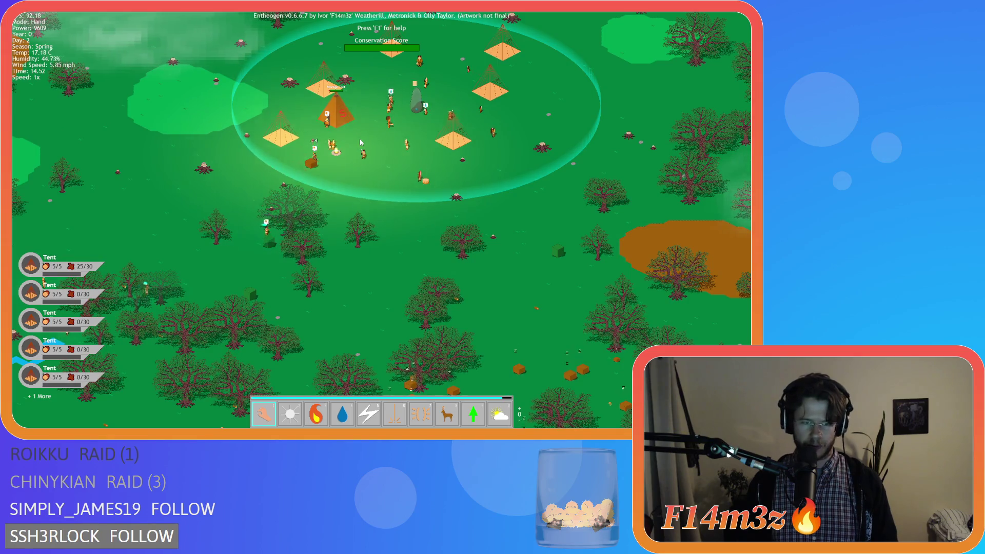
key("s")
key("w")
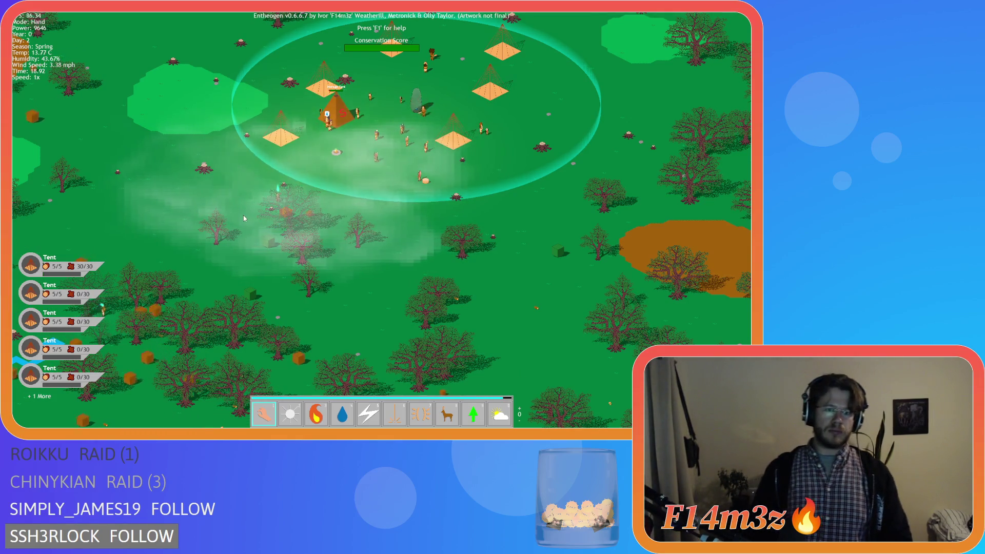
Step: Zoom in and out over the forest to inspect the trees
scroll(276, 200, "up", 3)
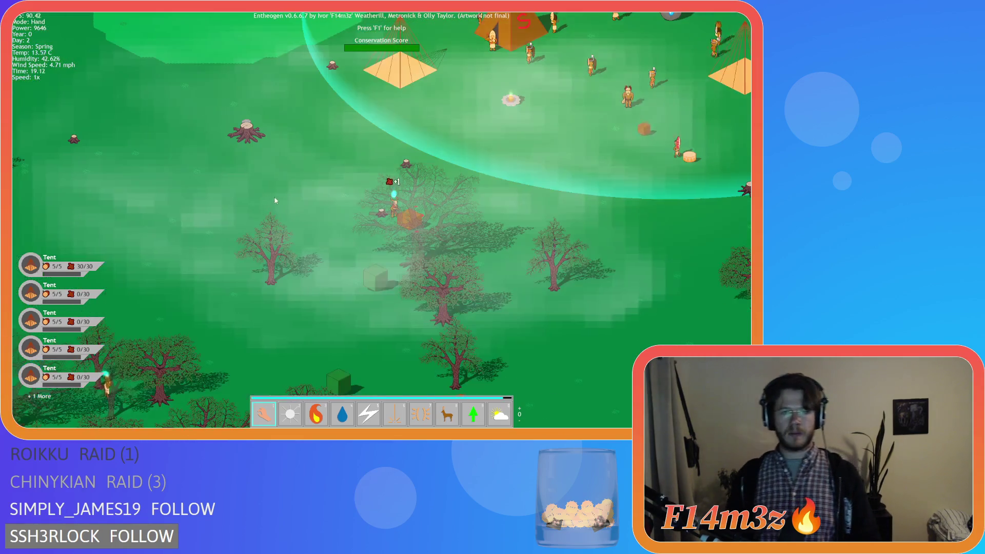
scroll(359, 201, "up", 3)
scroll(370, 203, "down", 5)
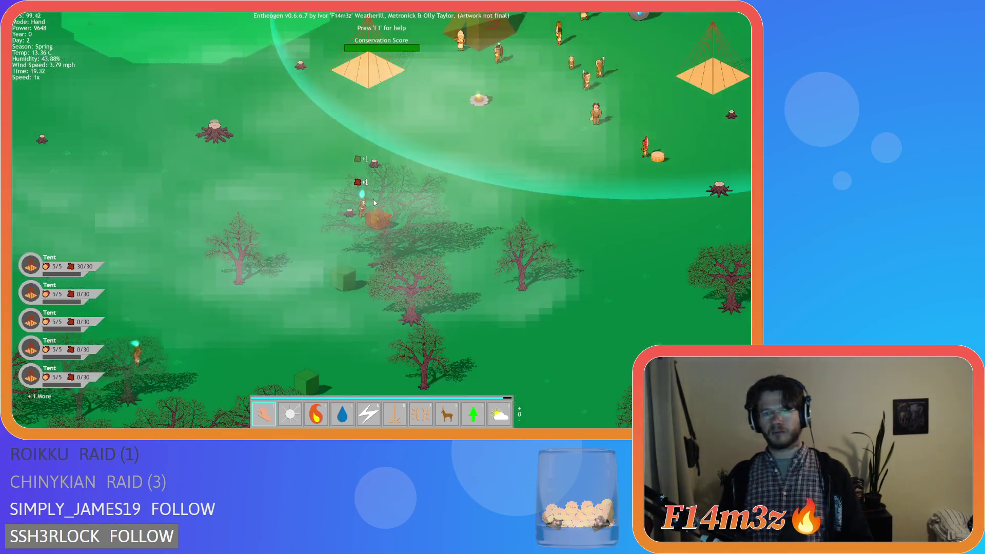
scroll(402, 218, "up", 5)
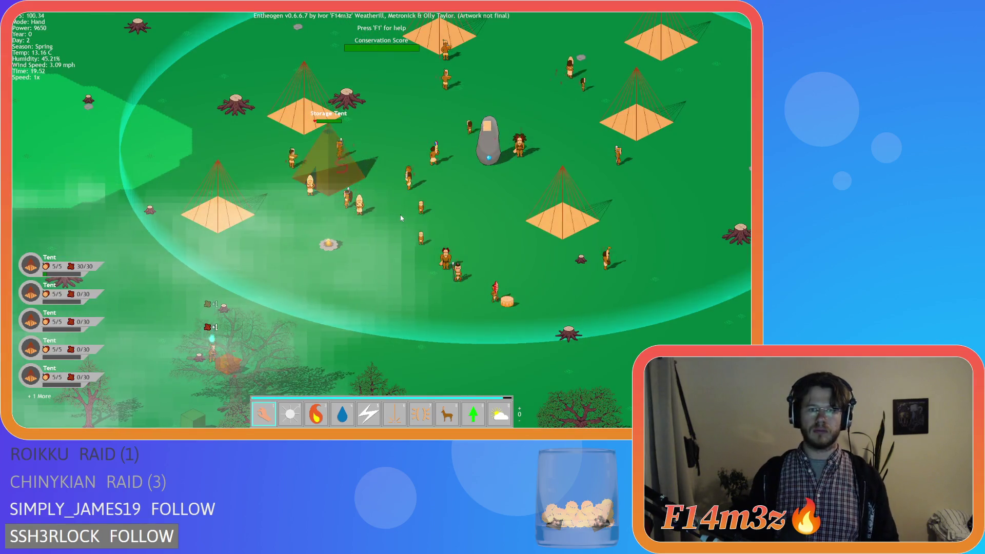
scroll(401, 218, "down", 5)
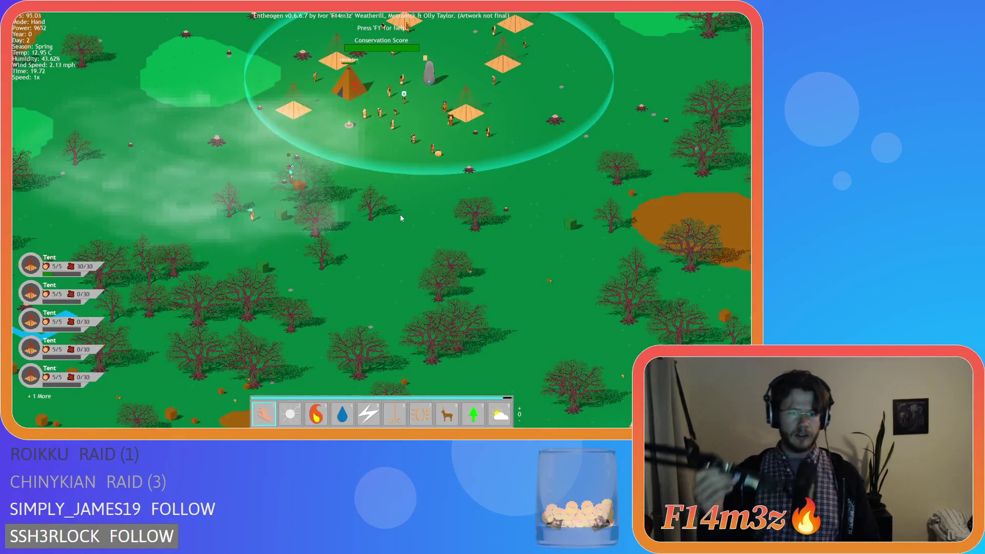
scroll(374, 229, "up", 5)
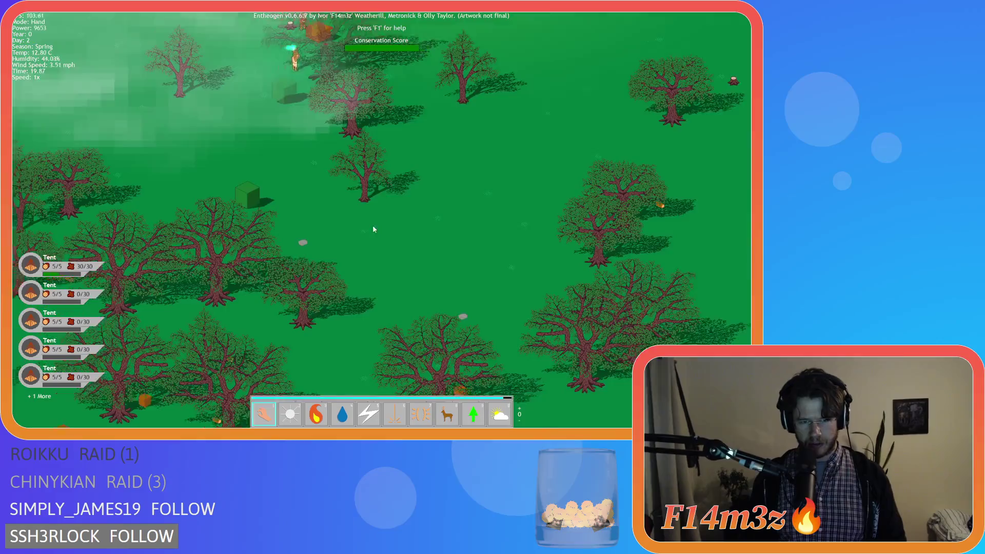
scroll(374, 229, "up", 5)
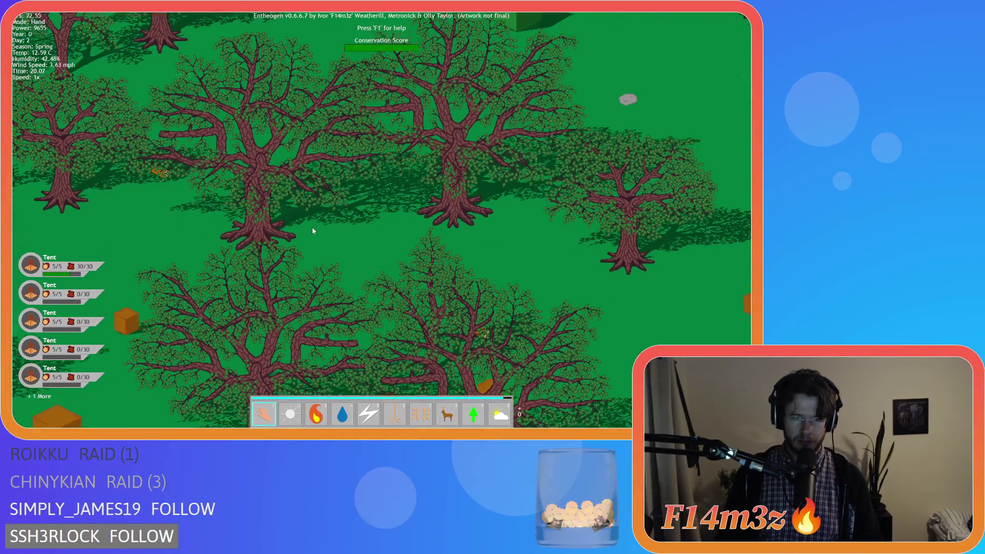
Step: Quicksave the game with F5 and load the quicksave back with F9
key("Down")
key("Down")
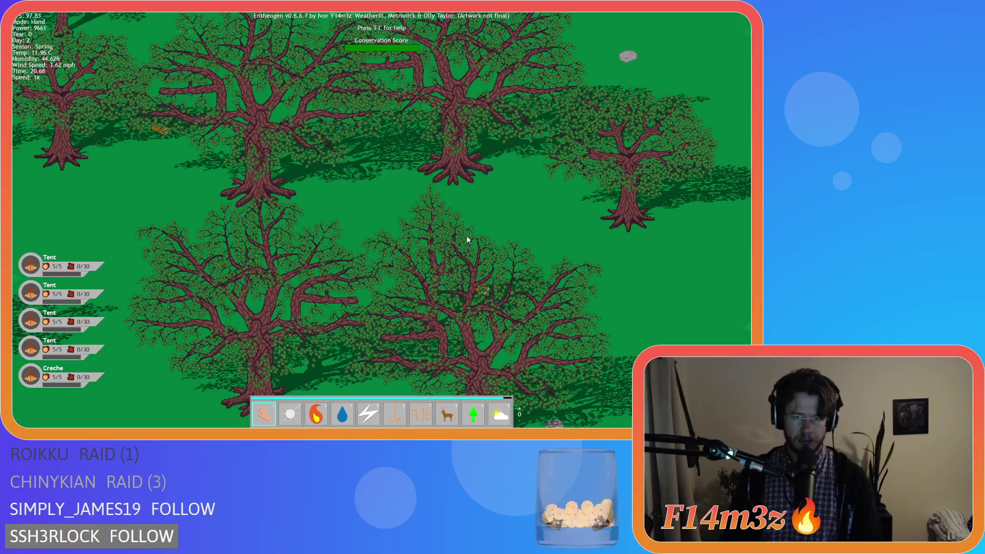
key("F5")
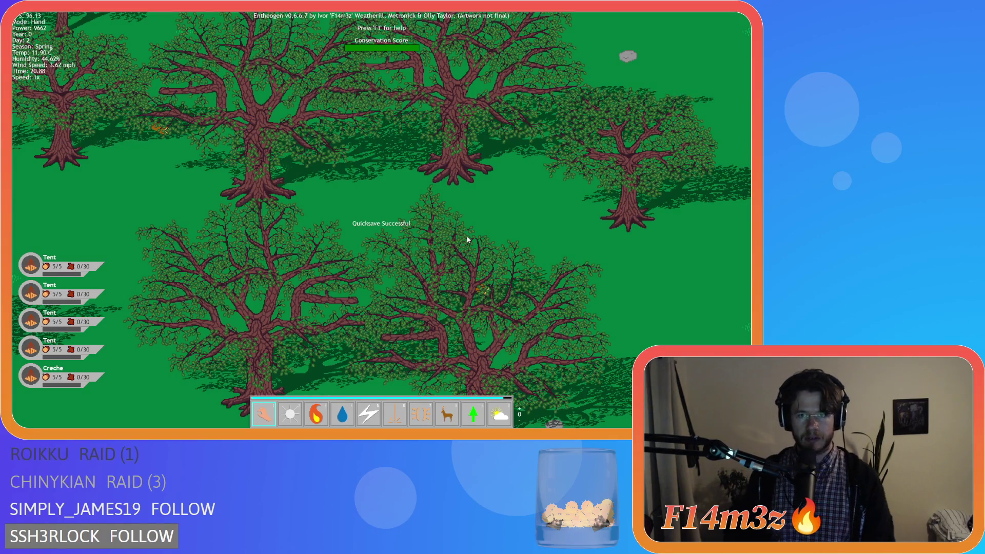
key("F9")
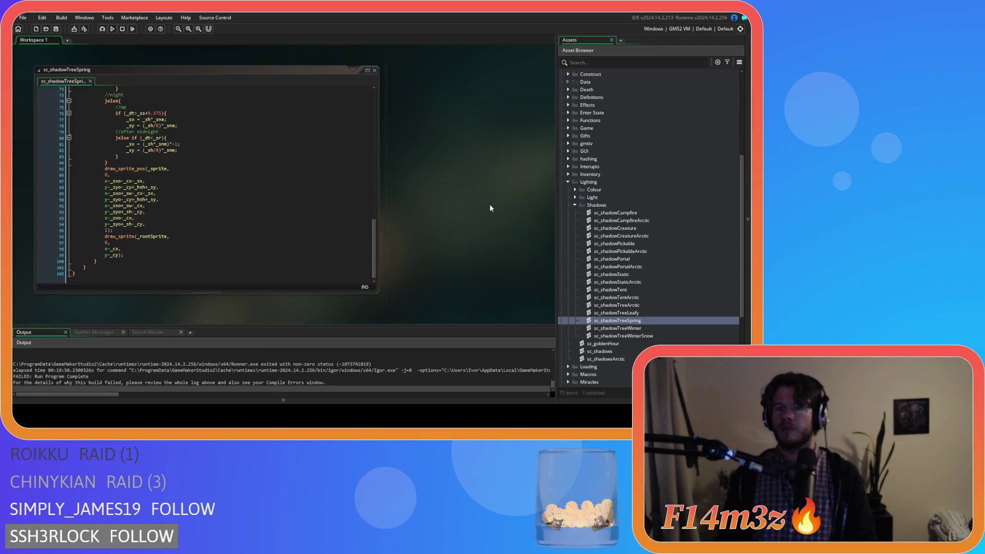
Step: Collapse the Shadows, Lighting and Scripts folders and close all open editor windows
scroll(585, 182, "up", 3)
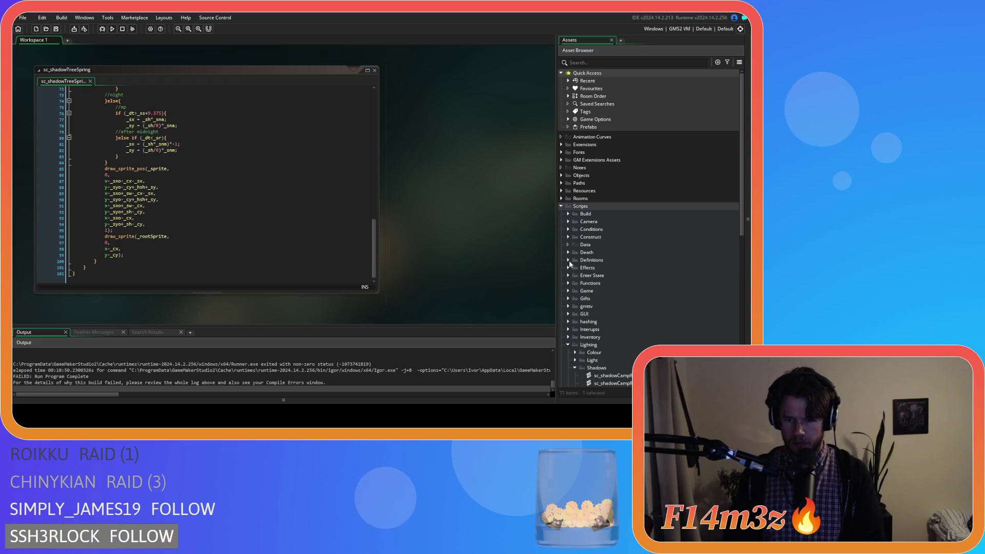
left_click(574, 368)
left_click(569, 345)
left_click(563, 207)
right_click(454, 183)
mouse_move(492, 193)
left_click(511, 211)
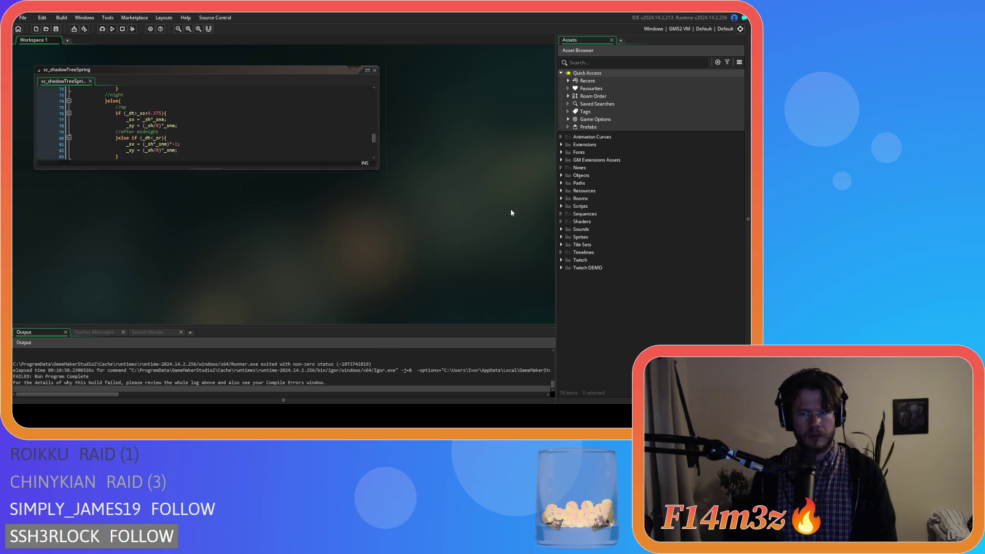
Step: Open ob_human from Objects > Animal > Human
left_click(562, 175)
left_click(568, 184)
left_click(575, 190)
left_click(596, 198)
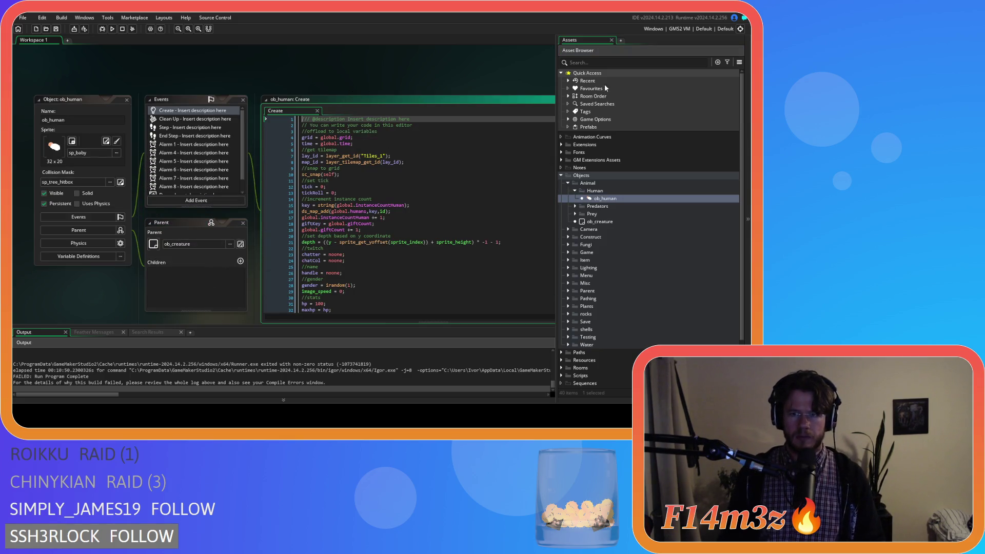
Step: Widen the workspace and put the caret at line 6160's array_length(inv.fur) check
mouse_move(555, 102)
left_mouse_down()
mouse_move(625, 104)
mouse_move(603, 164)
mouse_move(593, 287)
left_mouse_up()
scroll(425, 229, "up", 15)
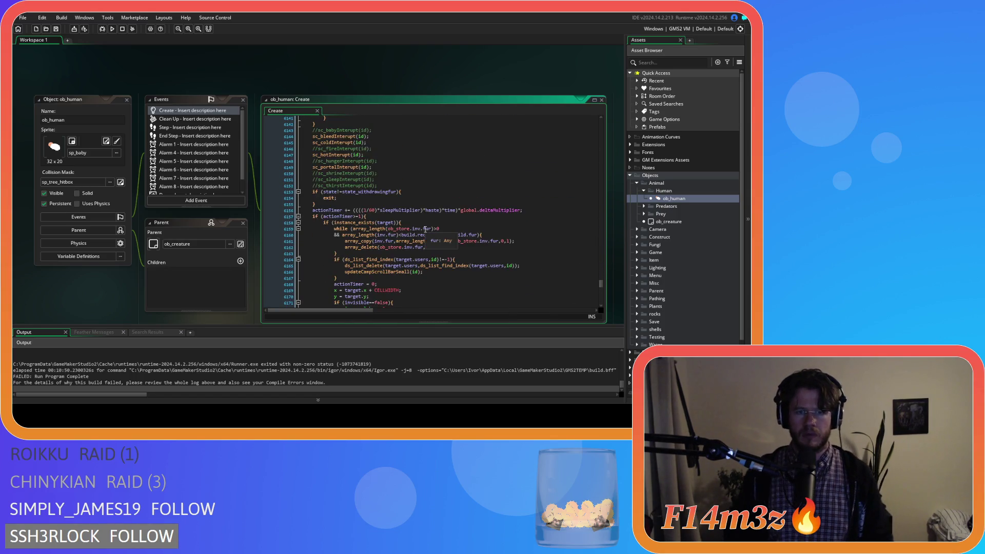
left_click(398, 234)
left_click(526, 236)
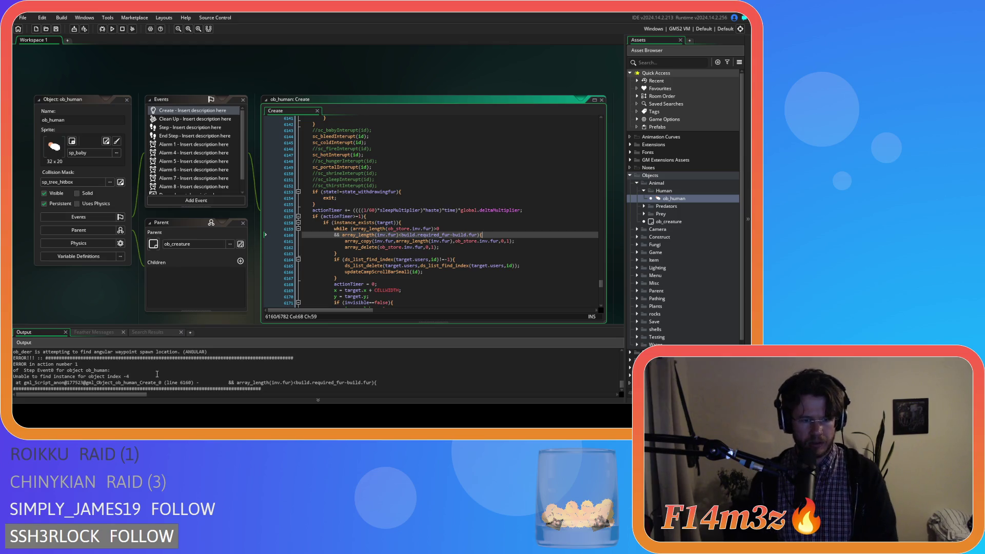
Step: Review line 6160 and select drawingfur in the withdrawing-fur state name
left_click(408, 234)
mouse_move(411, 258)
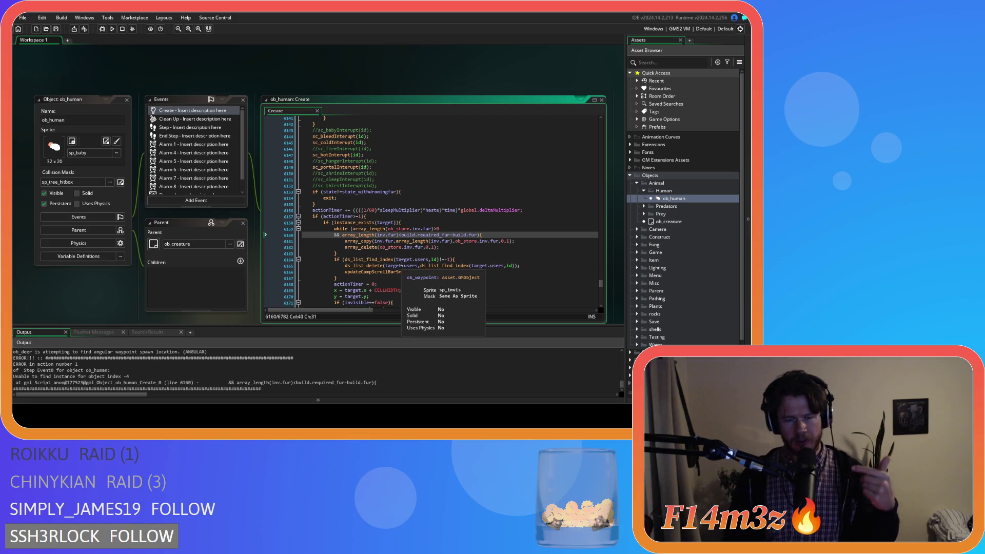
scroll(380, 241, "up", 10)
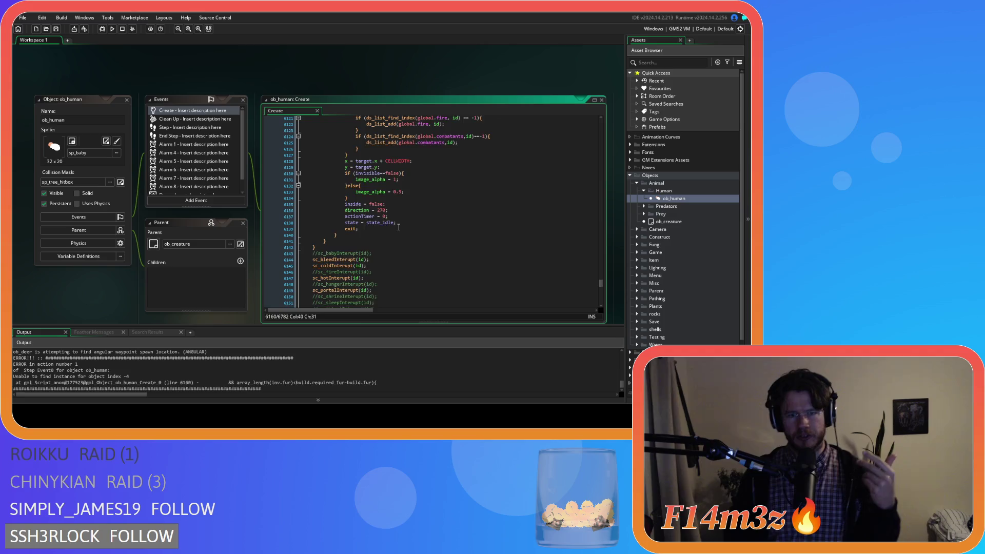
left_click_drag(329, 207, 357, 210)
scroll(357, 221, "down", 9)
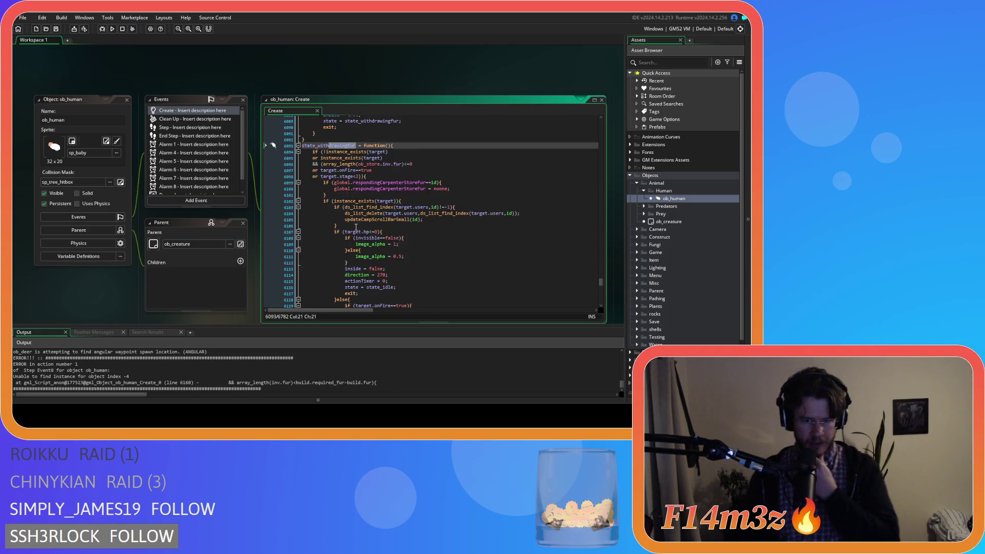
scroll(359, 231, "down", 1)
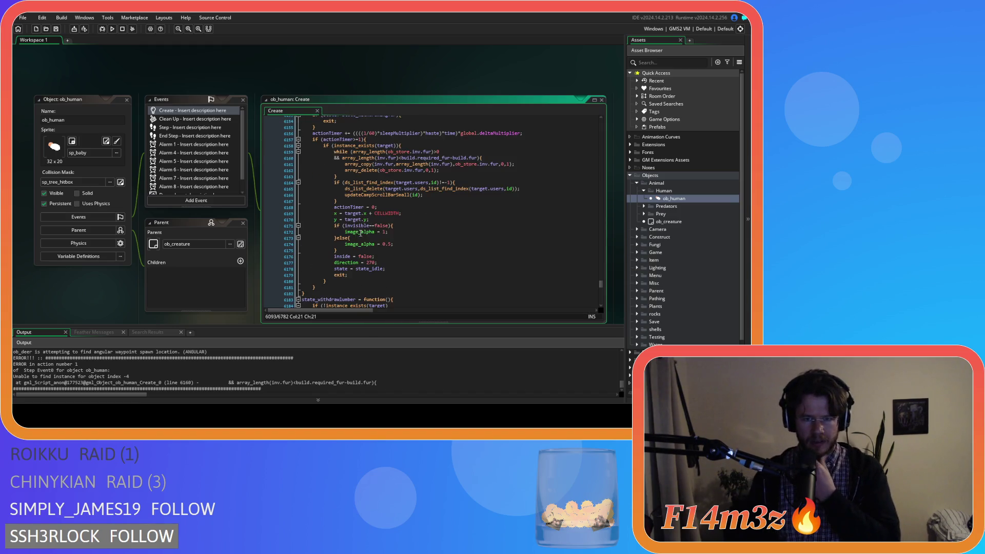
scroll(362, 233, "down", 3)
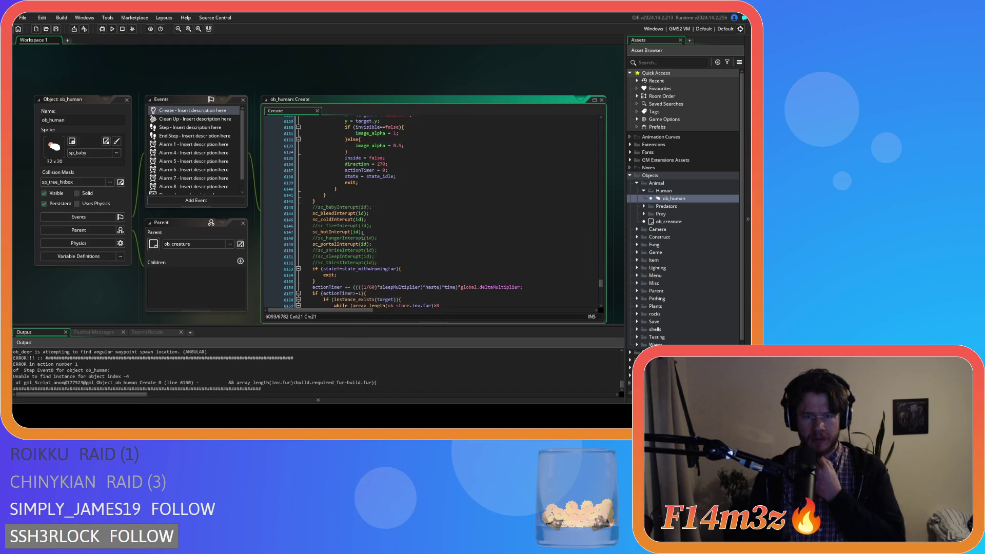
scroll(360, 237, "down", 3)
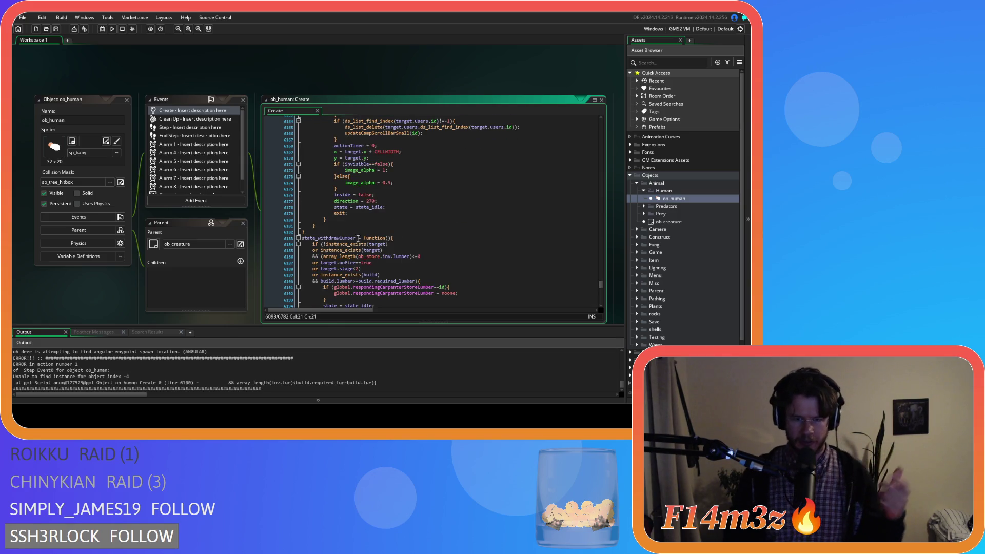
scroll(396, 195, "up", 2)
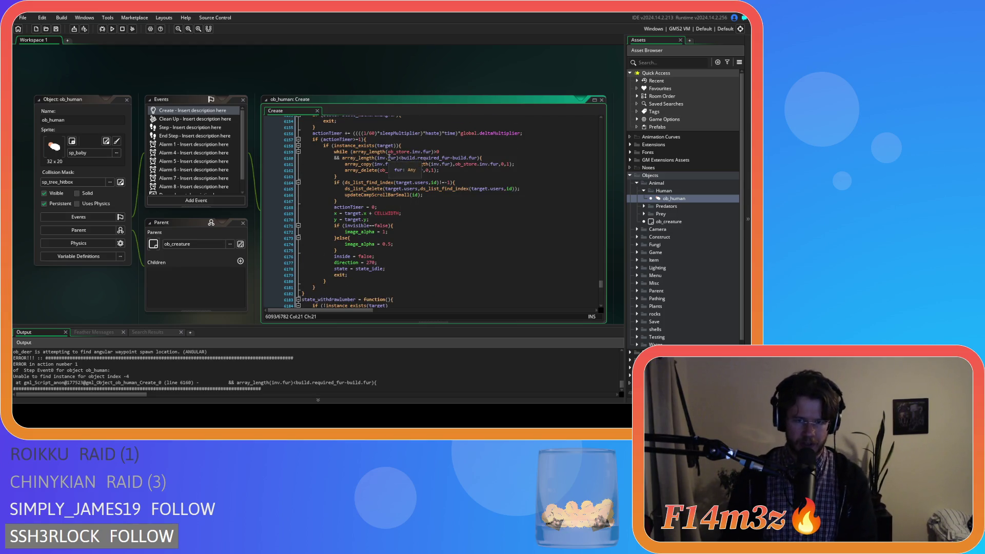
Step: Step through the Create code from line 6160 to 6167's list lookup
left_click(408, 159)
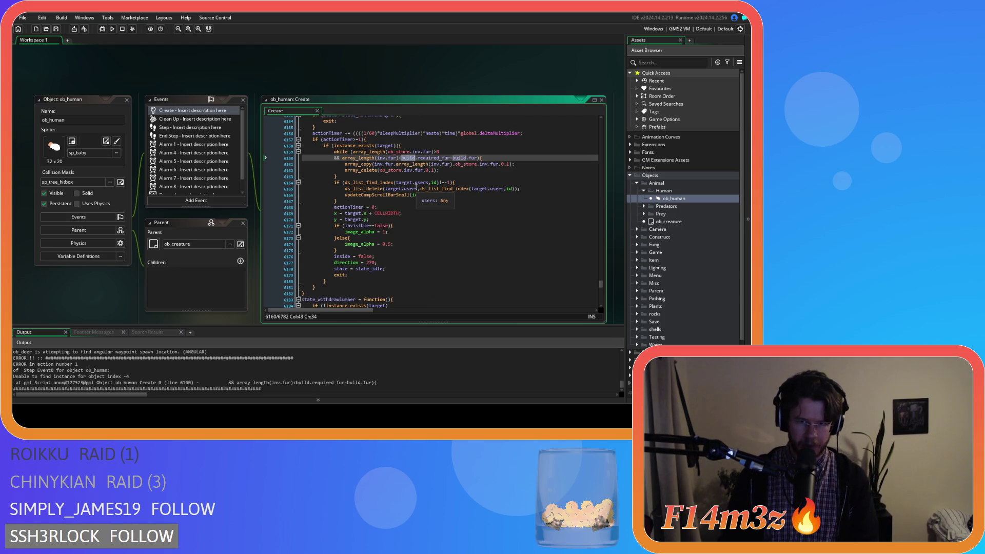
scroll(416, 188, "up", 1)
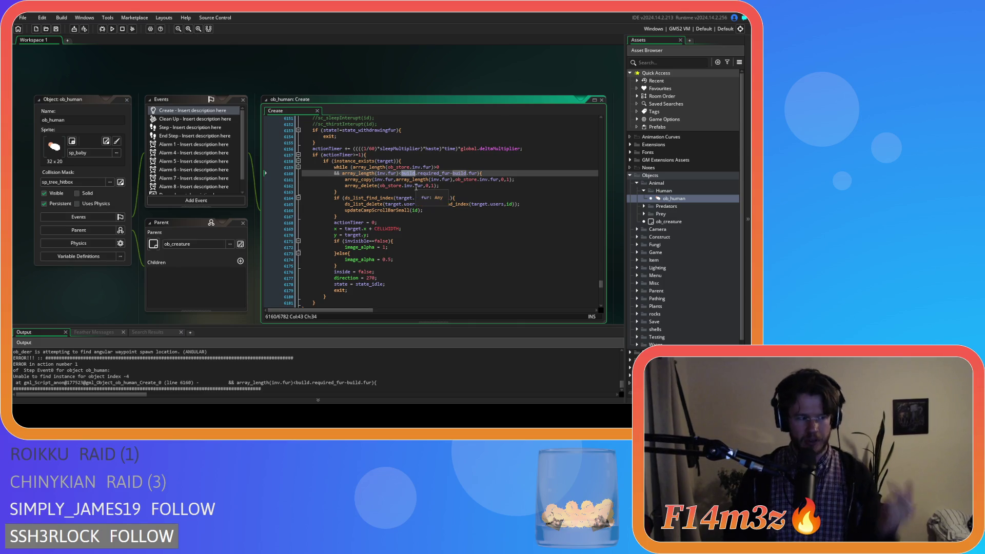
left_click(407, 186)
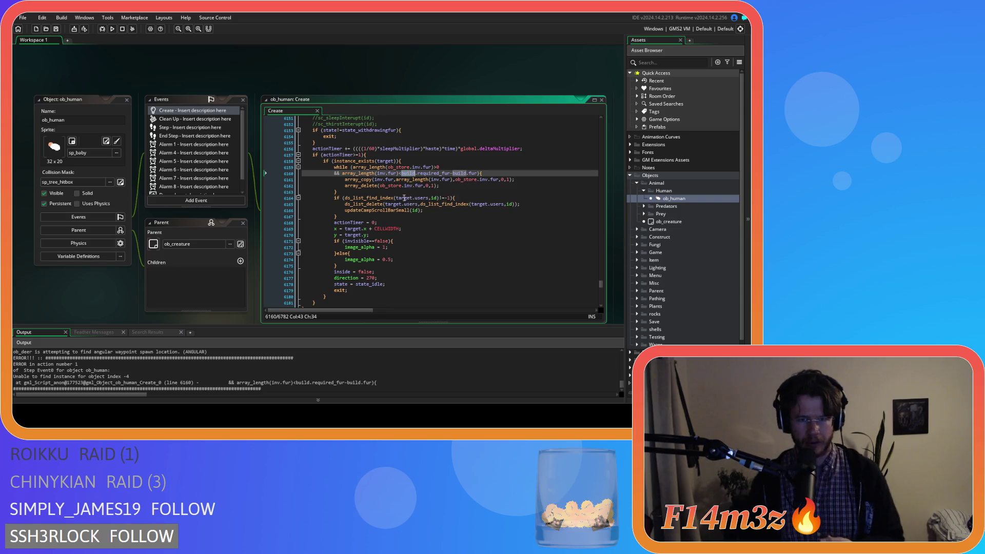
left_click(405, 198)
scroll(405, 201, "up", 20)
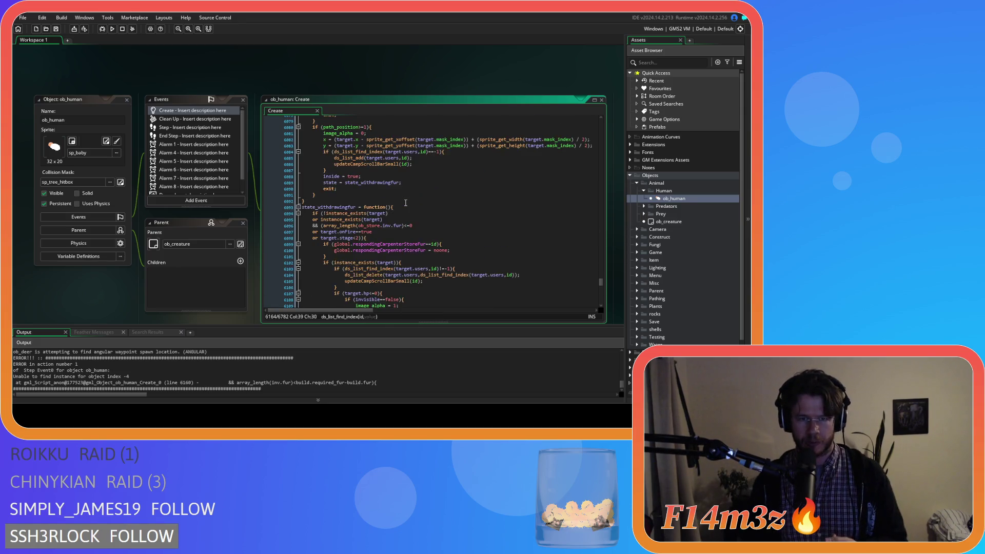
scroll(406, 203, "down", 20)
left_click(405, 203)
scroll(396, 211, "up", 12)
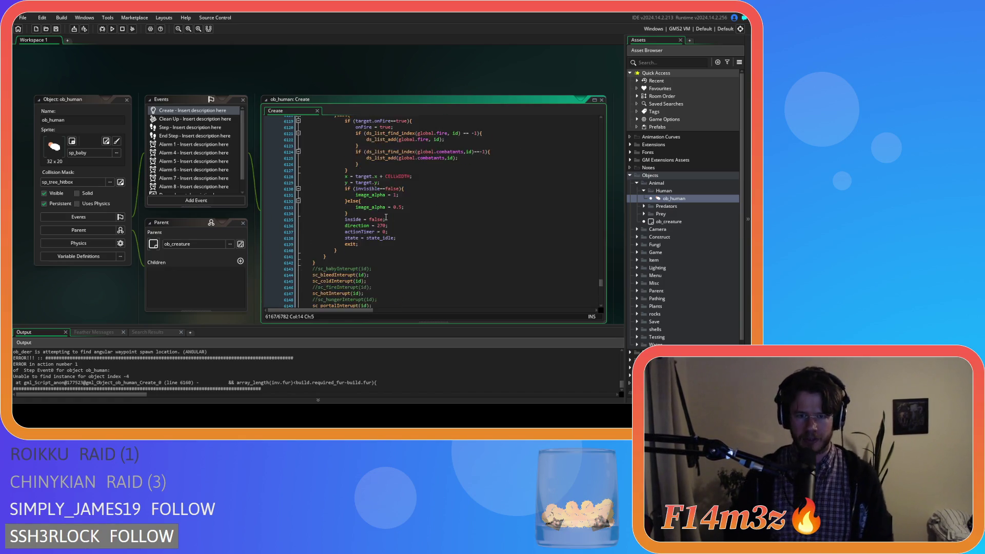
scroll(386, 217, "down", 8)
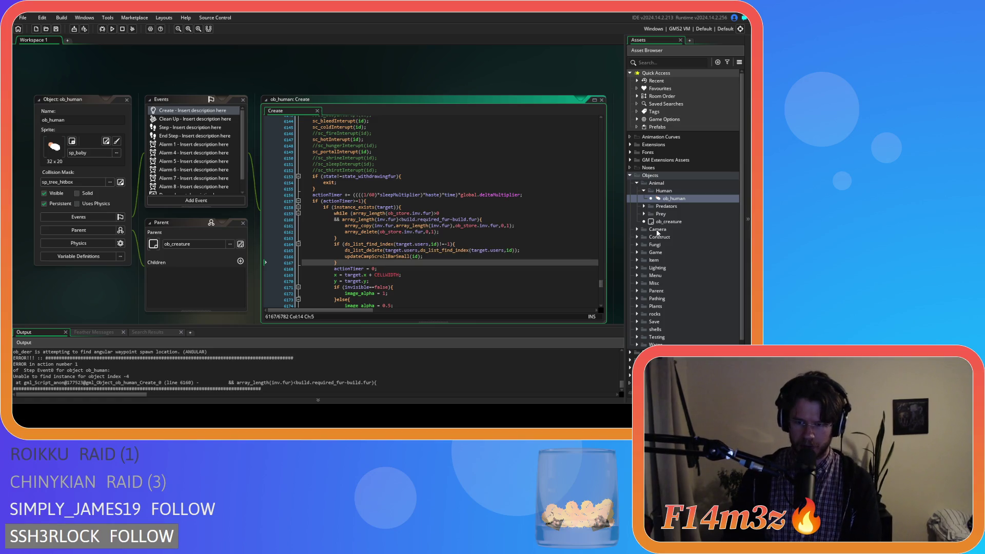
Step: Collapse the Human, Animal and Objects folders in the Asset Browser
left_click(644, 191)
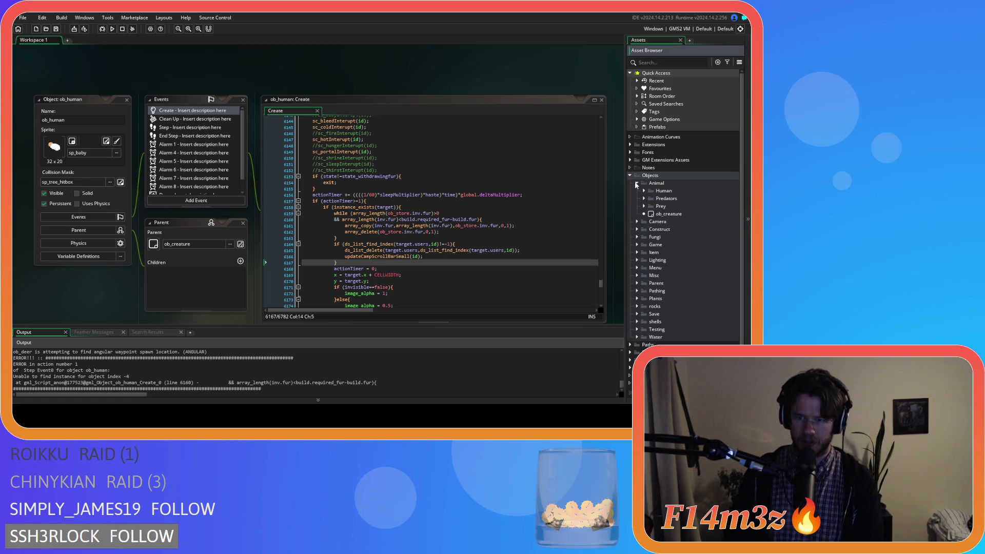
left_click(637, 183)
left_click(631, 175)
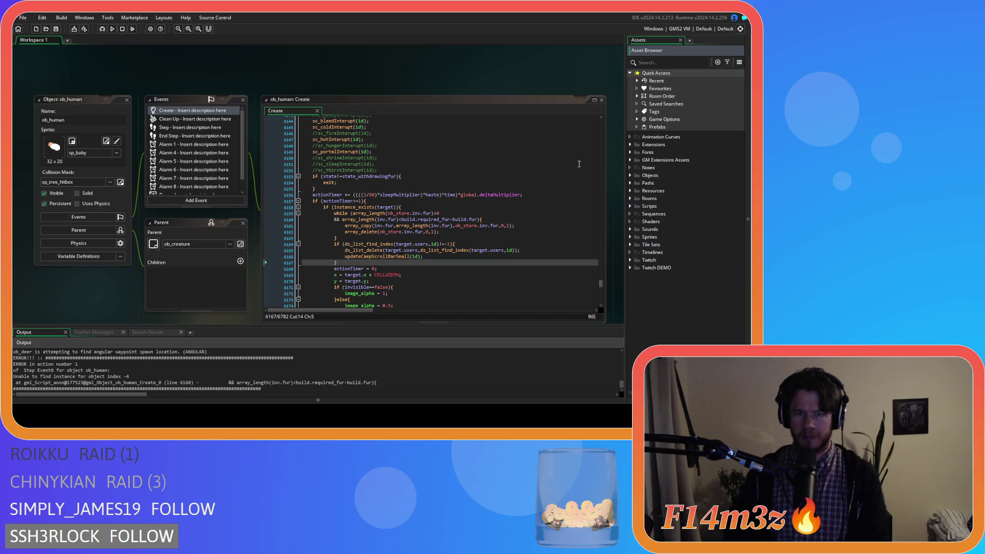
right_click(405, 75)
Step: Close all editor windows and expand Scripts > Loading in the Asset Browser
mouse_move(422, 85)
left_click(457, 103)
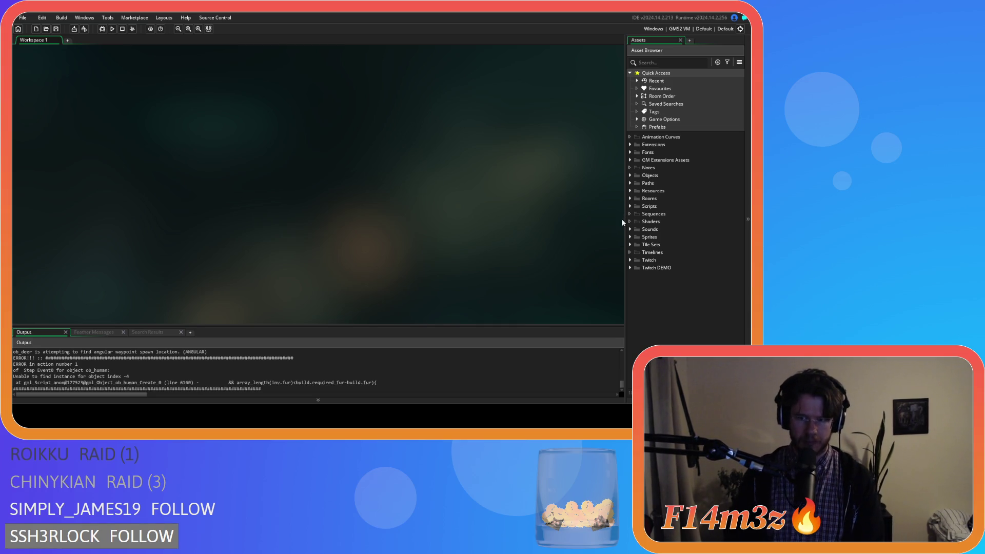
left_click(630, 206)
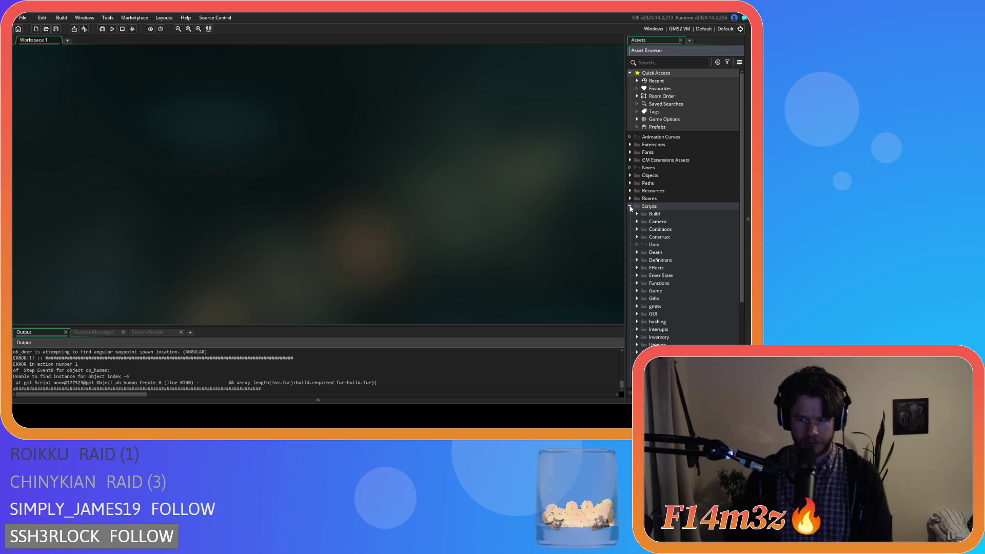
left_click(630, 206)
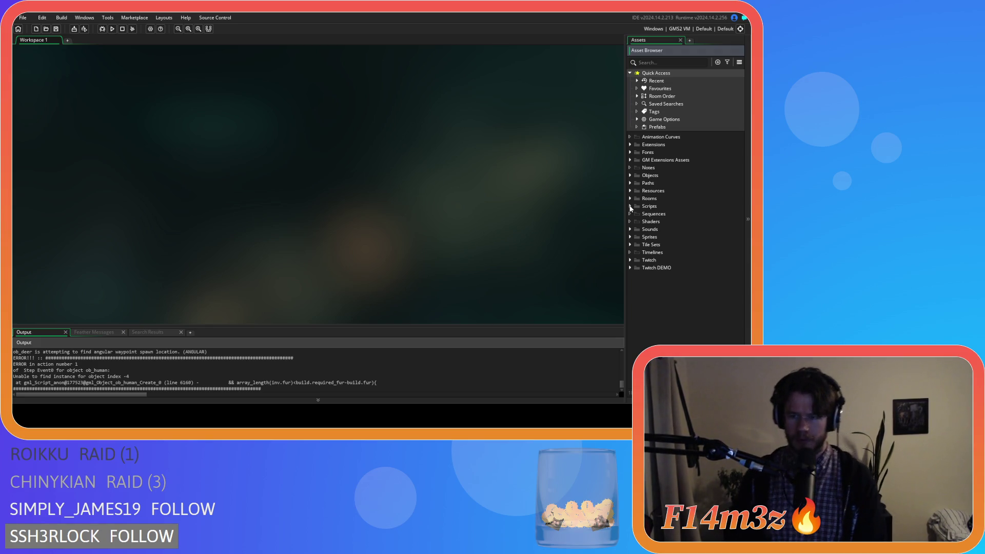
left_click(631, 206)
scroll(647, 247, "down", 3)
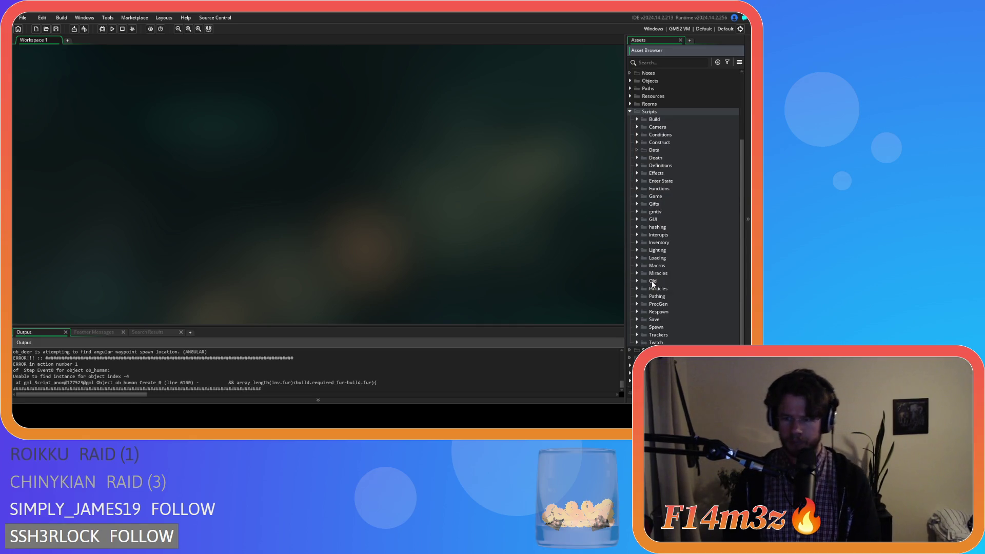
left_click(637, 259)
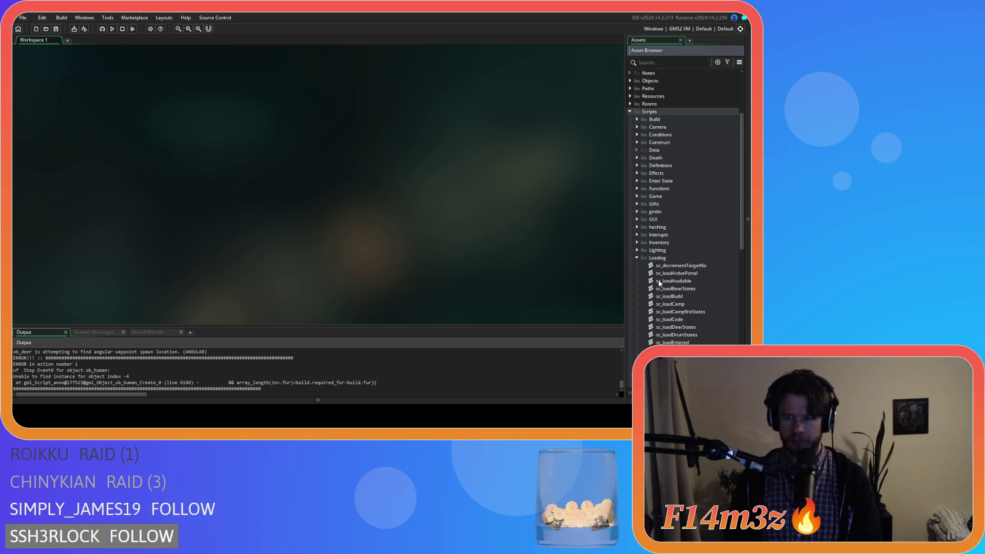
Step: Open sc_loadCode and place the caret on the loadInstance call near line 232
scroll(660, 283, "down", 2)
scroll(660, 283, "down", 2)
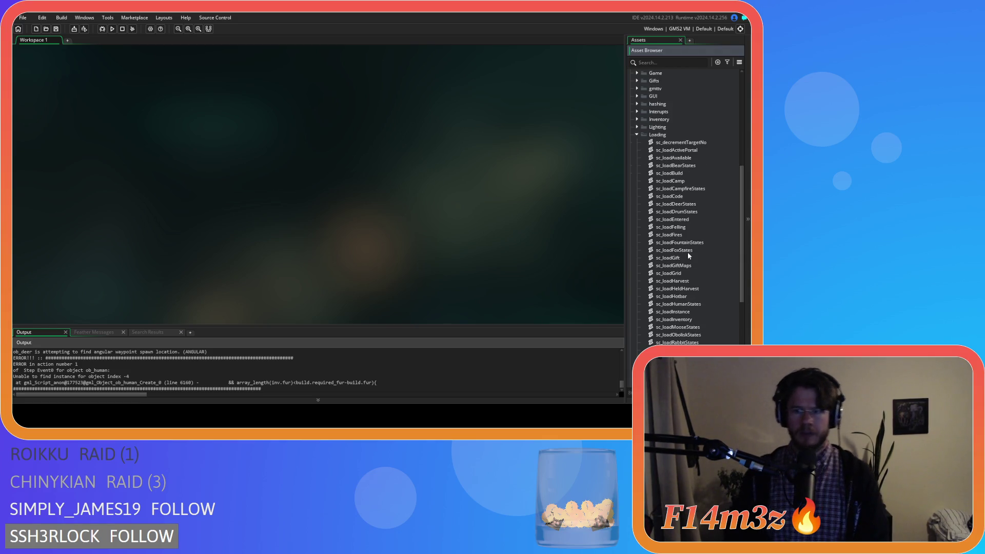
scroll(687, 254, "down", 2)
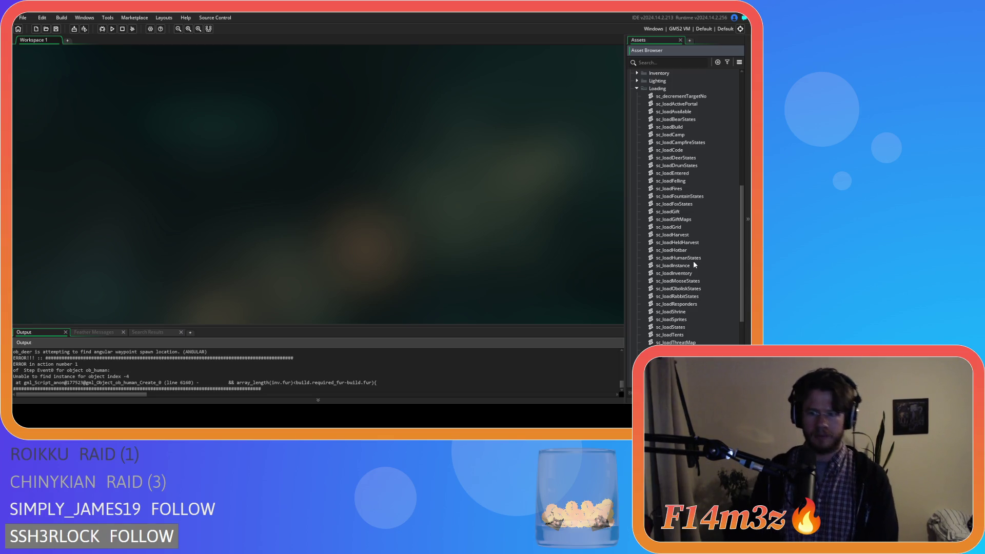
scroll(694, 262, "down", 1)
left_click(676, 143)
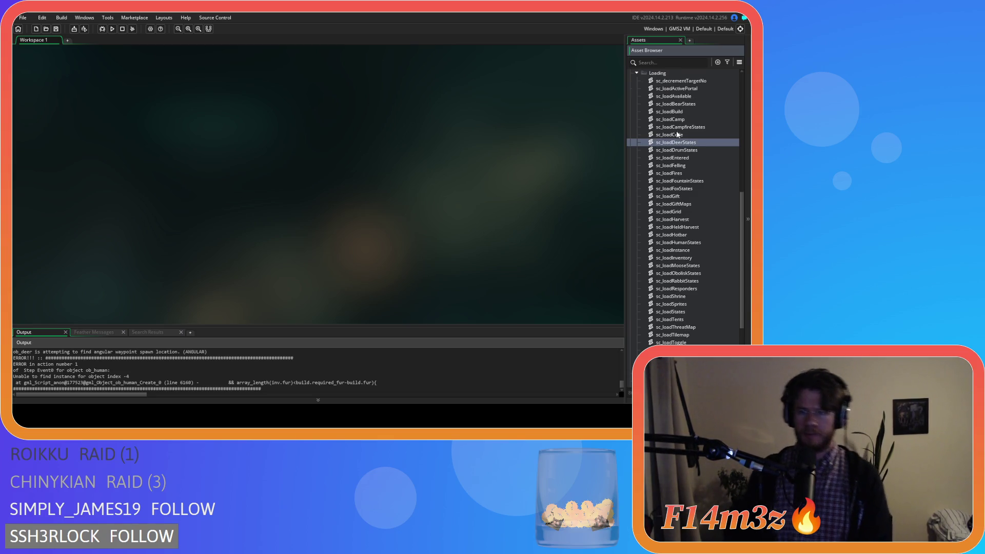
double_click(677, 134)
left_click_drag(370, 100, 359, 248)
scroll(357, 248, "down", 2)
scroll(125, 225, "up", 1)
left_click(133, 241)
Step: Open the loadInstance and loadStates definitions
middle_click(132, 241)
left_click(413, 126)
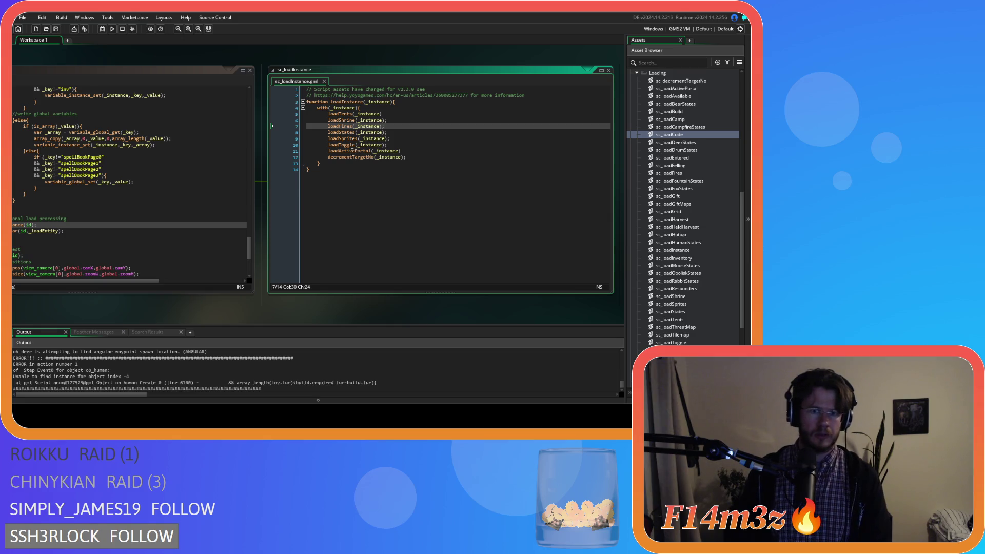
middle_click(343, 133)
left_click(343, 133)
left_click(420, 170)
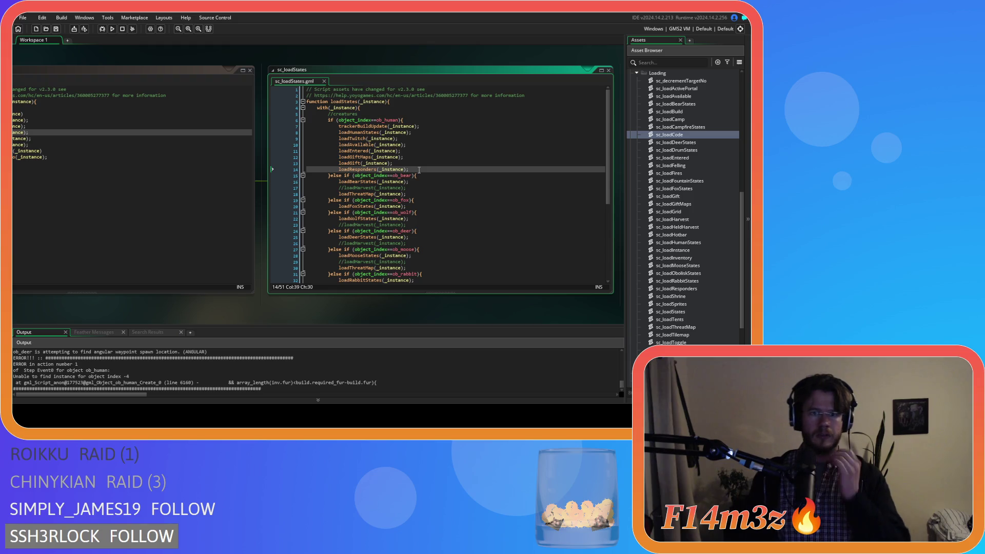
Step: Open sc_loadGift and add an empty line after the Hunter gift branch
middle_click(352, 163)
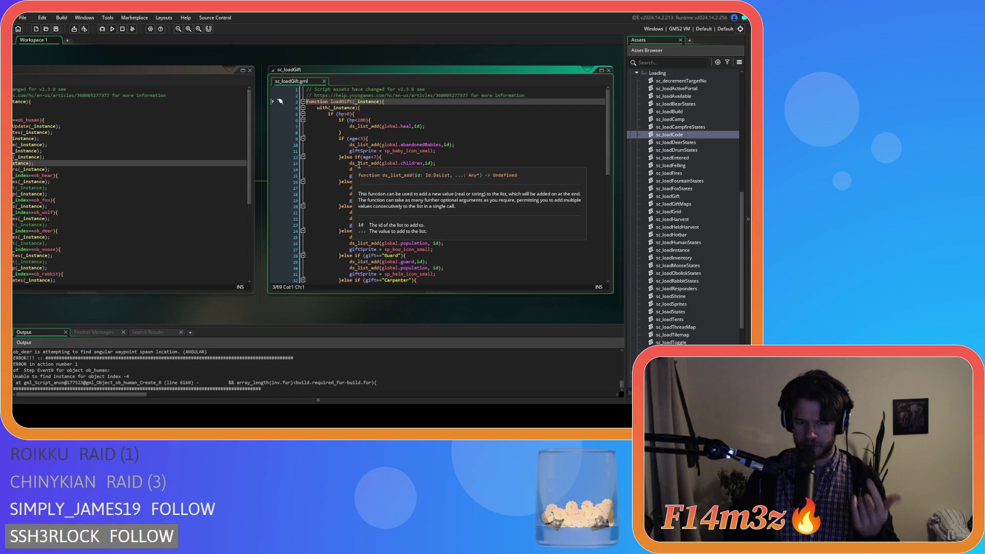
scroll(442, 164, "down", 1)
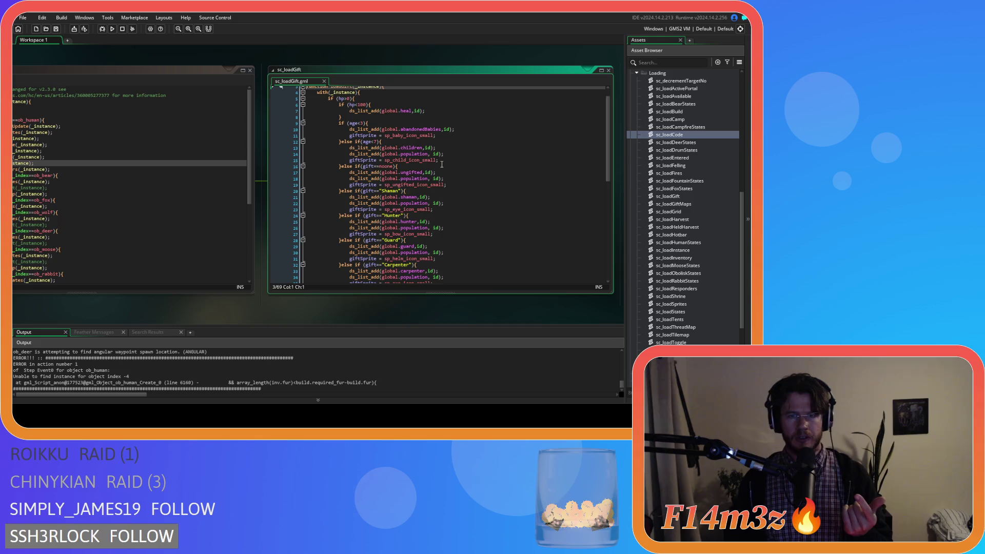
scroll(442, 165, "up", 1)
scroll(442, 170, "down", 9)
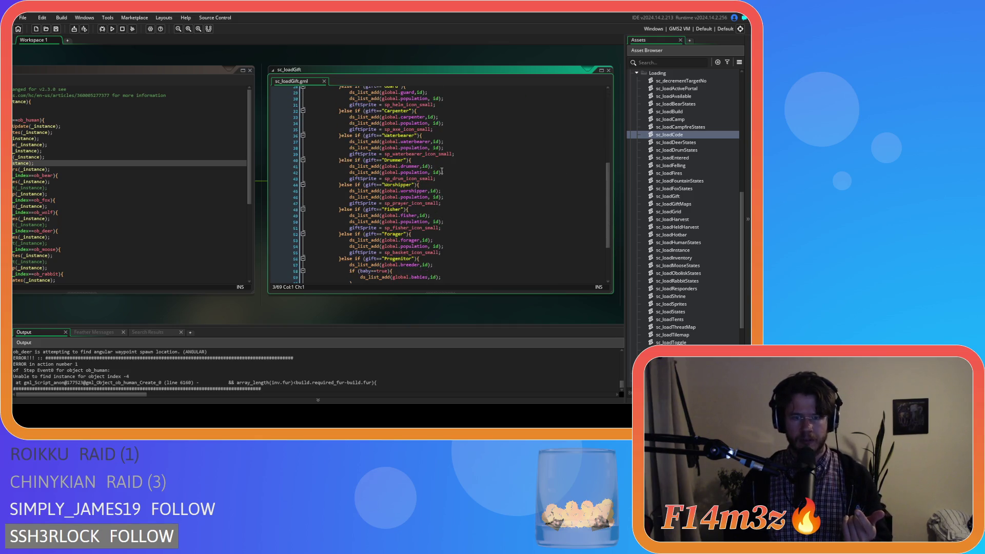
scroll(443, 183, "up", 9)
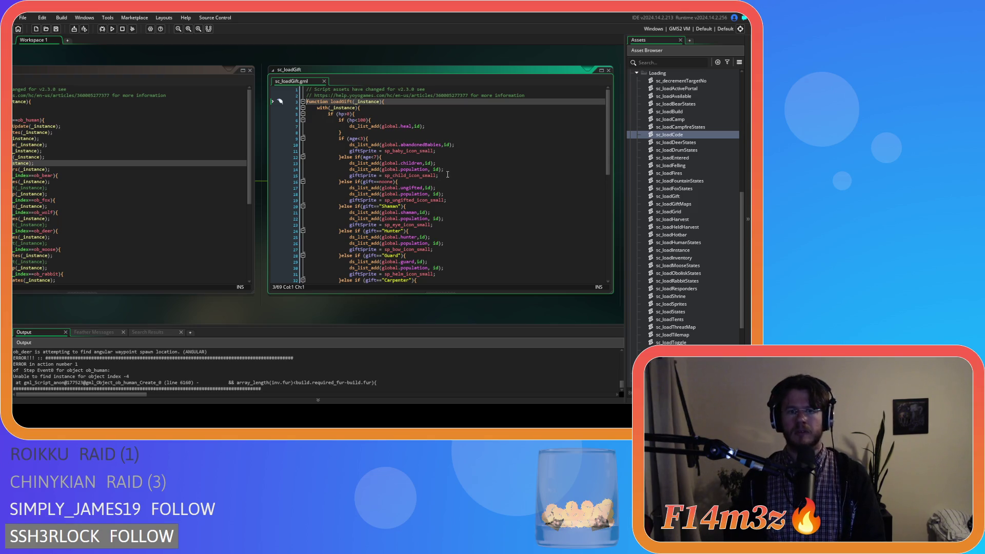
scroll(448, 174, "down", 5)
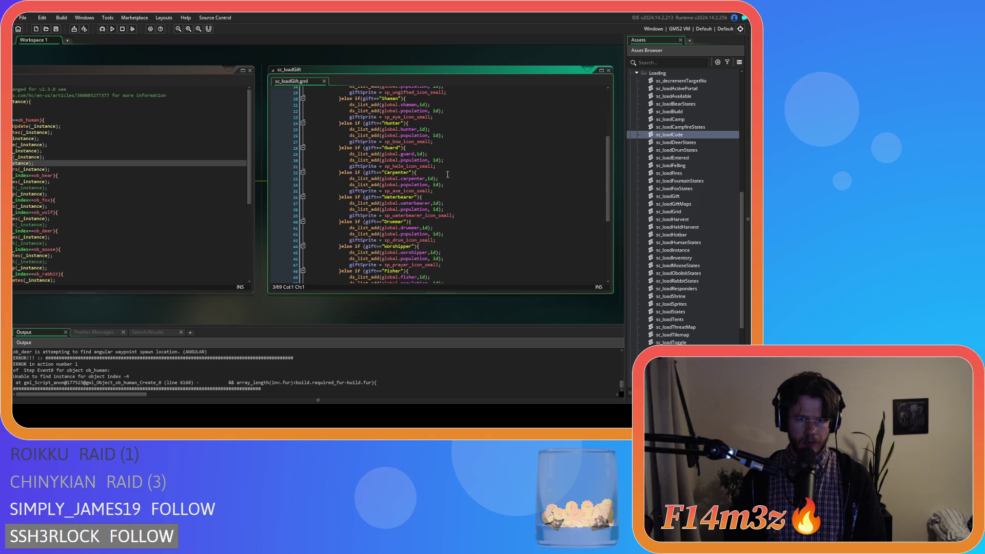
left_click(457, 157)
key("Return")
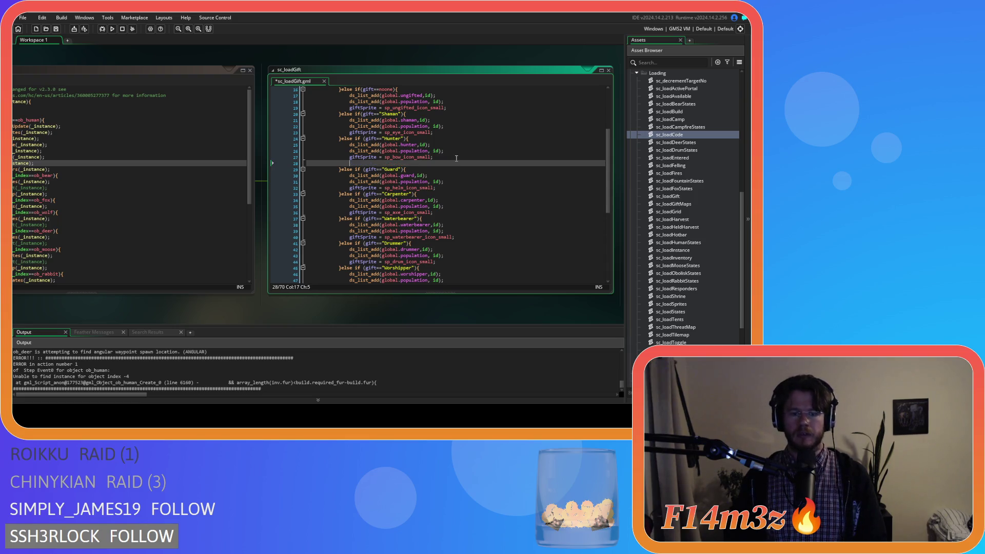
type("build")
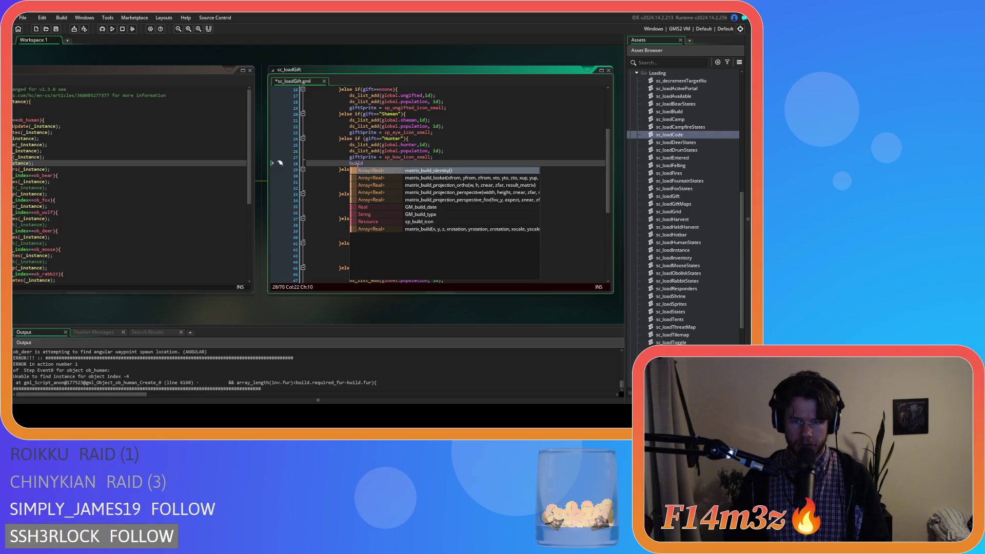
key("BackSpace")
key("BackSpace")
key("BackSpace")
Step: Open sc_stateConditions from the Conditions folder at its trackerBuildUpdate(id) call
scroll(694, 169, "up", 10)
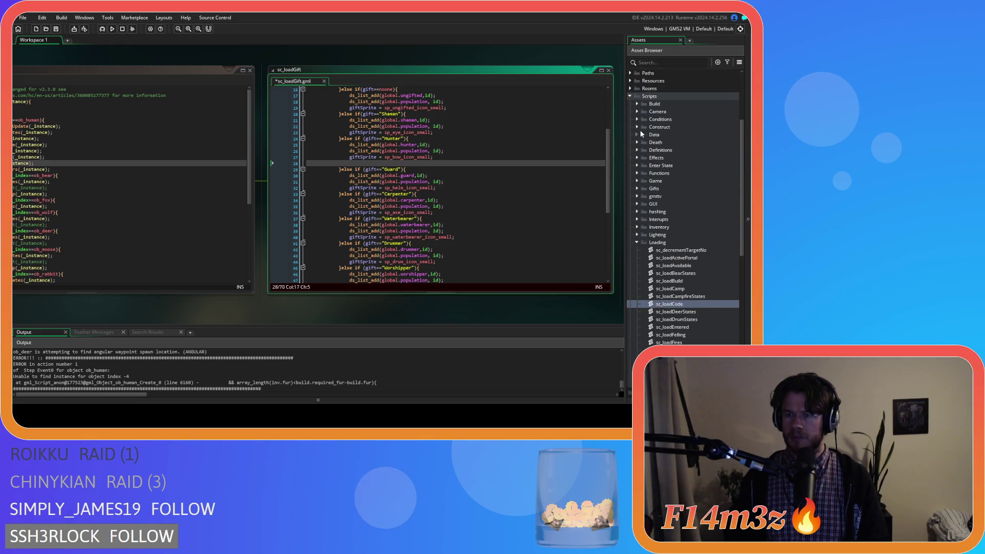
left_click(637, 119)
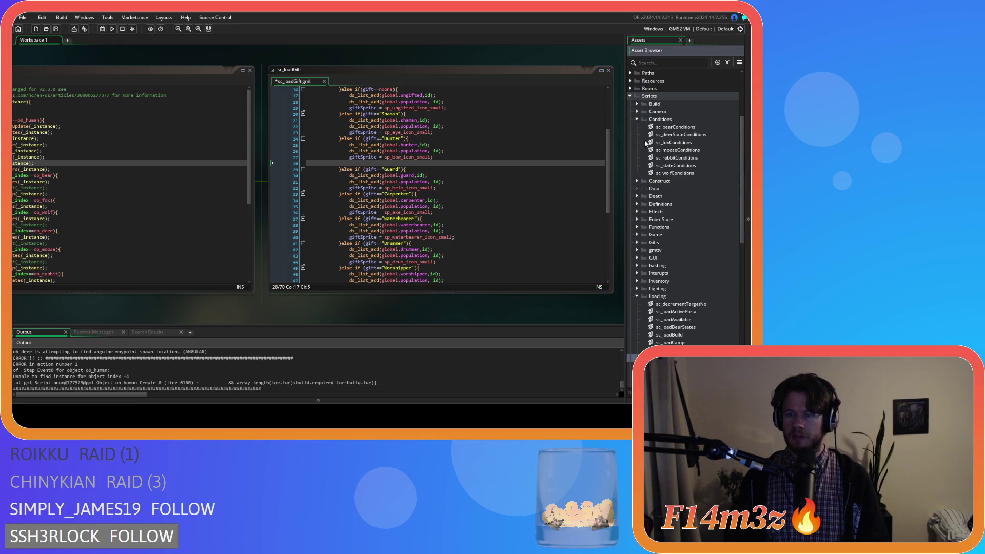
double_click(678, 167)
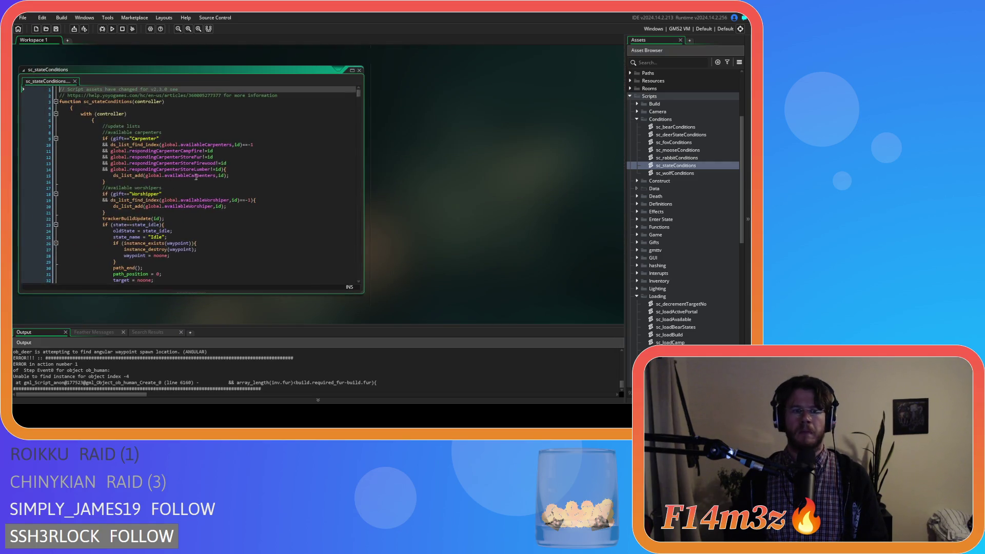
left_click(113, 218)
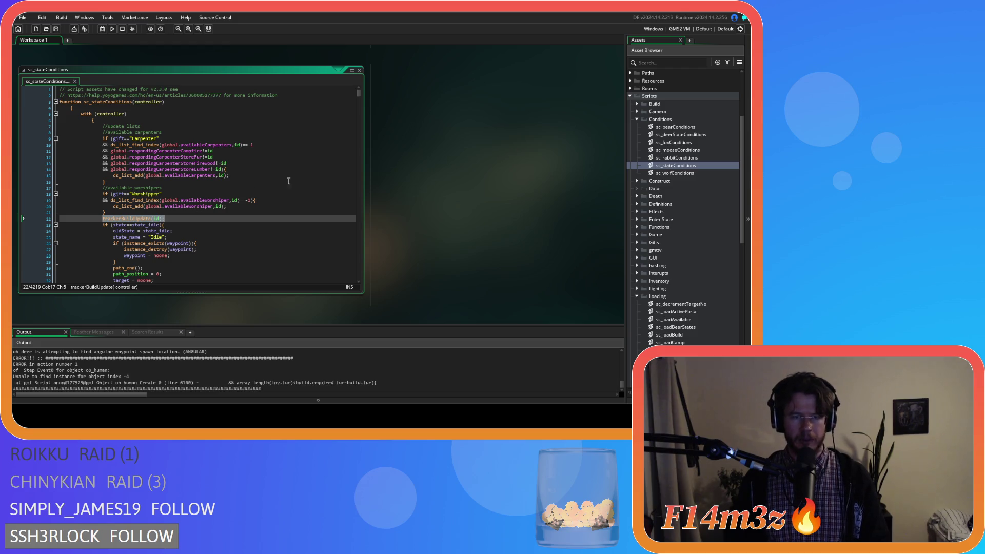
scroll(420, 197, "up", 5)
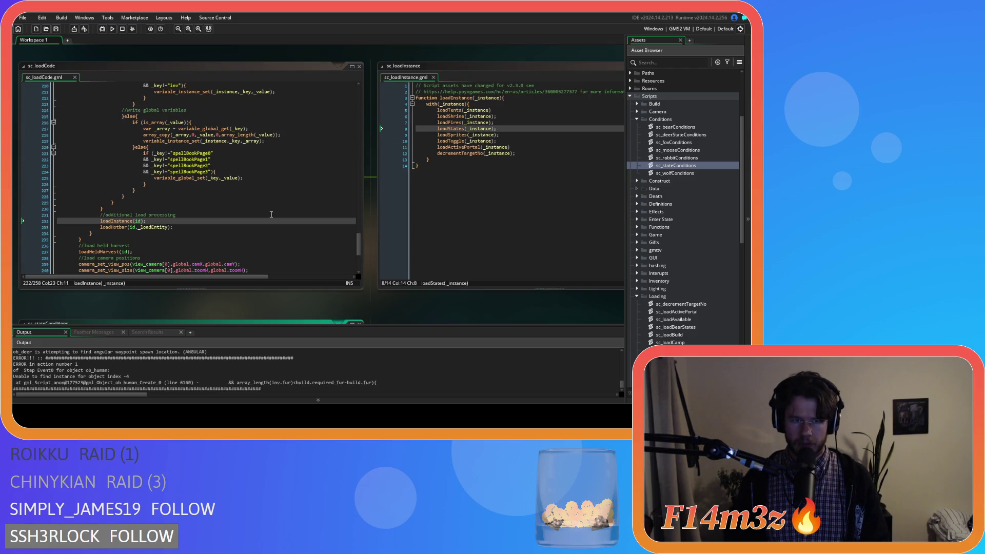
Step: Move between the sc_loadStates and sc_loadGift editors to return to sc_loadGift
left_click_drag(436, 310, 112, 298)
left_click_drag(341, 307, 233, 298)
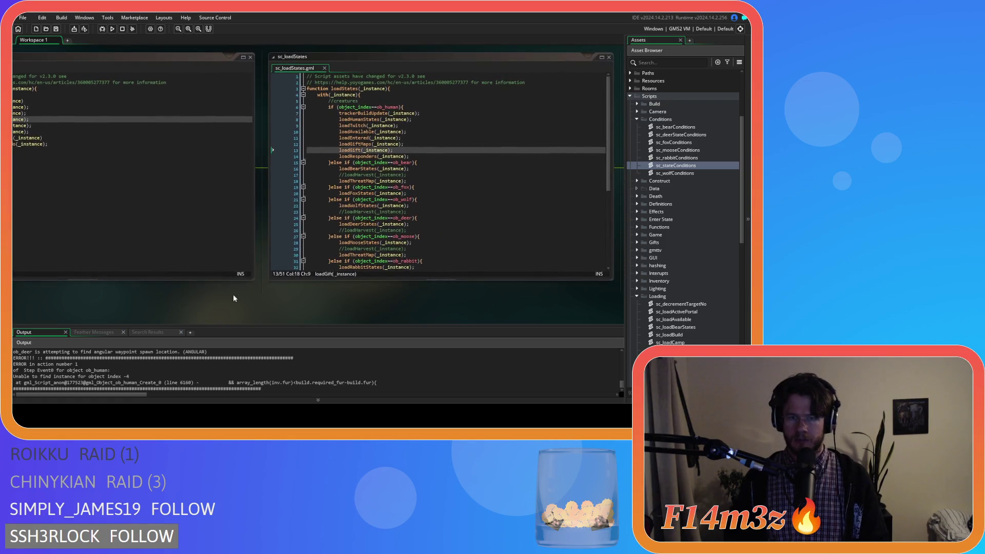
key("F12")
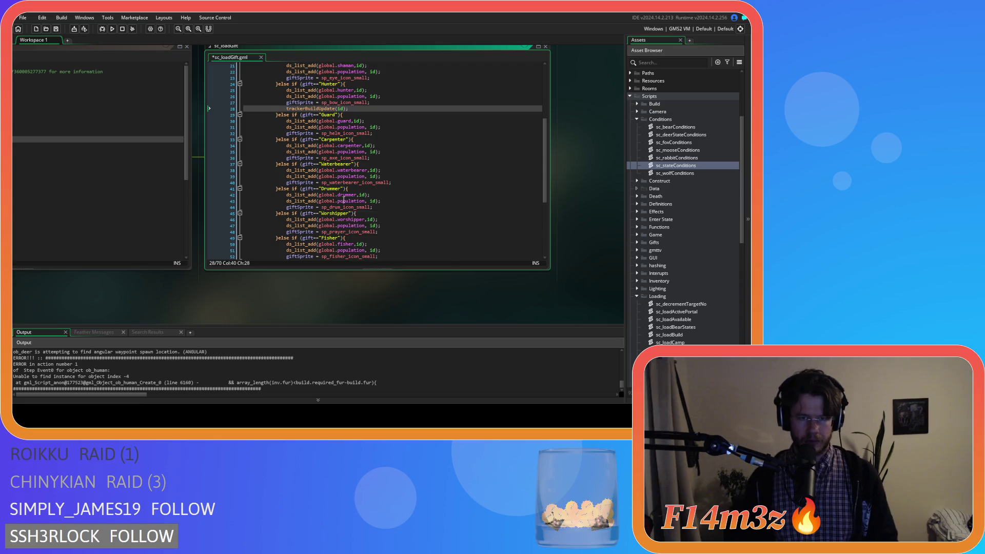
scroll(356, 196, "down", 3)
scroll(360, 196, "up", 6)
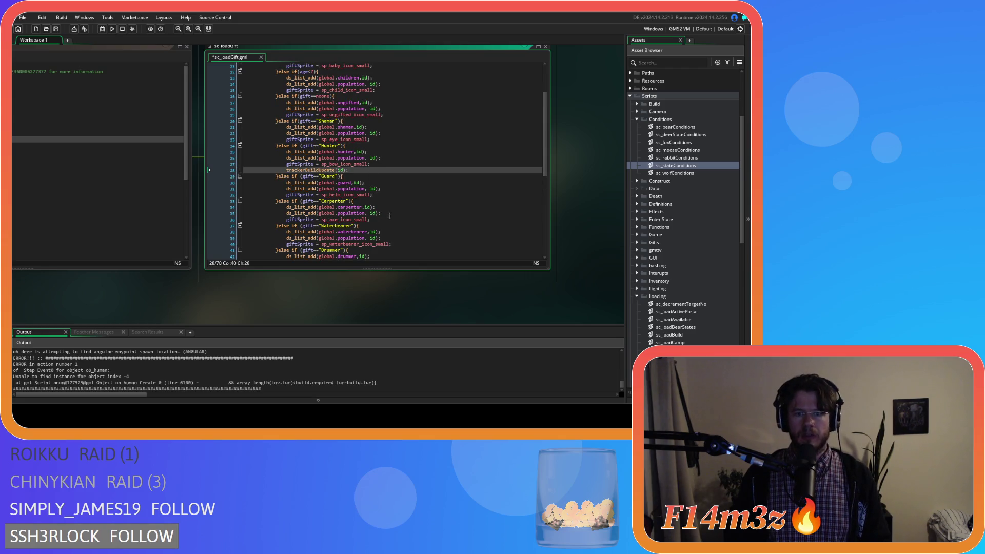
Step: Paste trackerBuildUpdate(id) under the Carpenter branch, rebuild with F5, and open sc_trackerBuildUpdate
left_click(392, 218)
key("Return")
type("trackerBuildUpdate(id);")
key("F5")
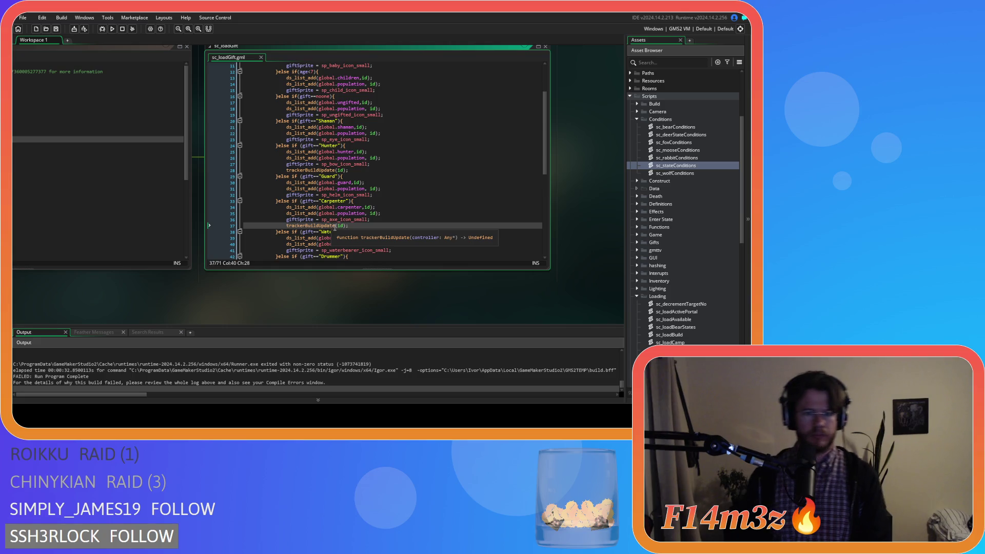
middle_click(318, 225)
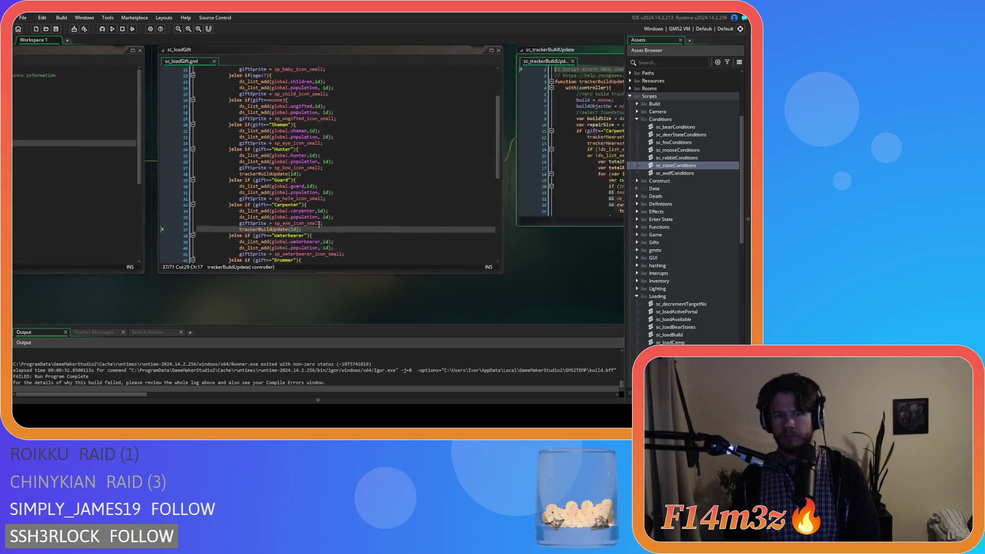
Step: Close the sc_trackerBuildUpdate script and delete the trackerBuildUpdate calls under the Carpenter and Hunter checks
left_click(418, 150)
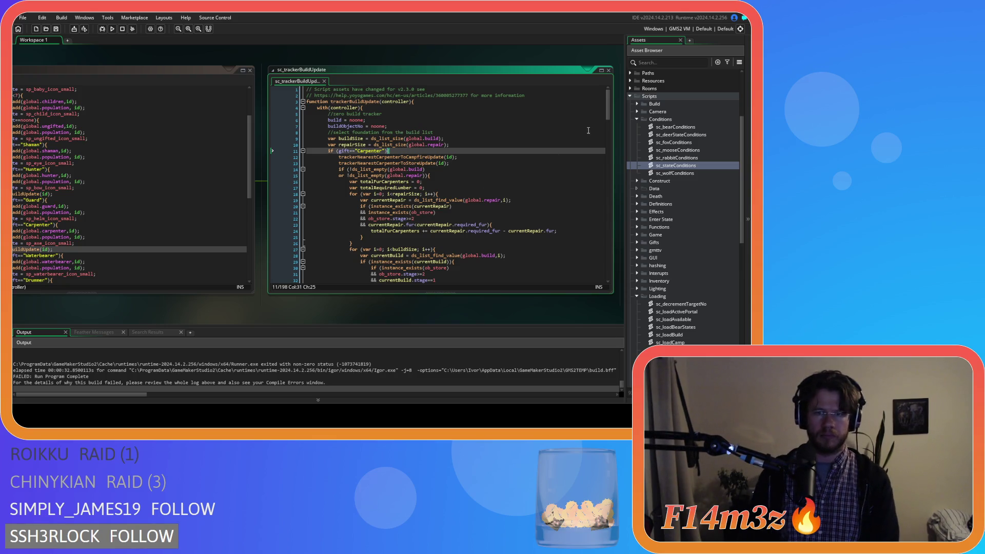
mouse_move(611, 113)
left_mouse_down()
mouse_move(616, 251)
mouse_move(611, 237)
left_mouse_up()
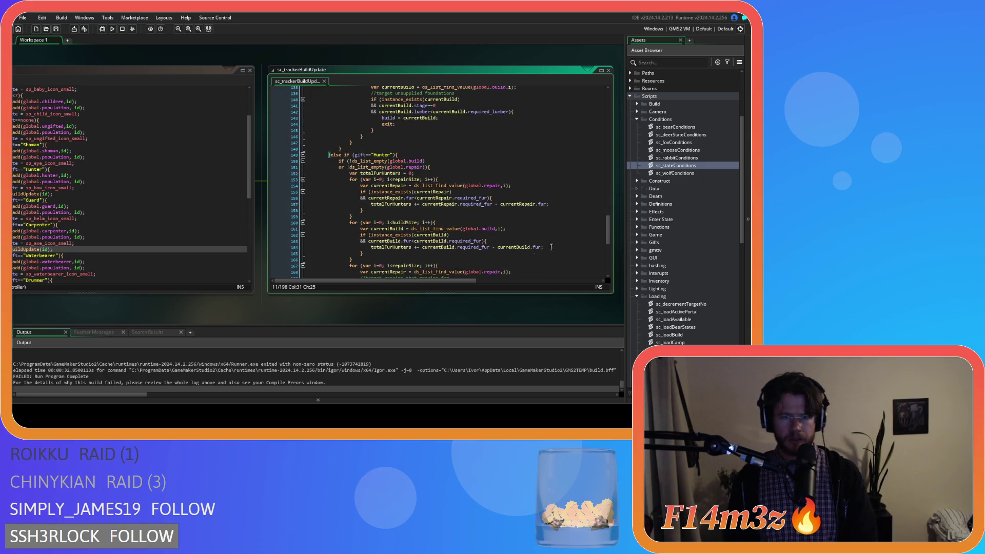
left_click(324, 80)
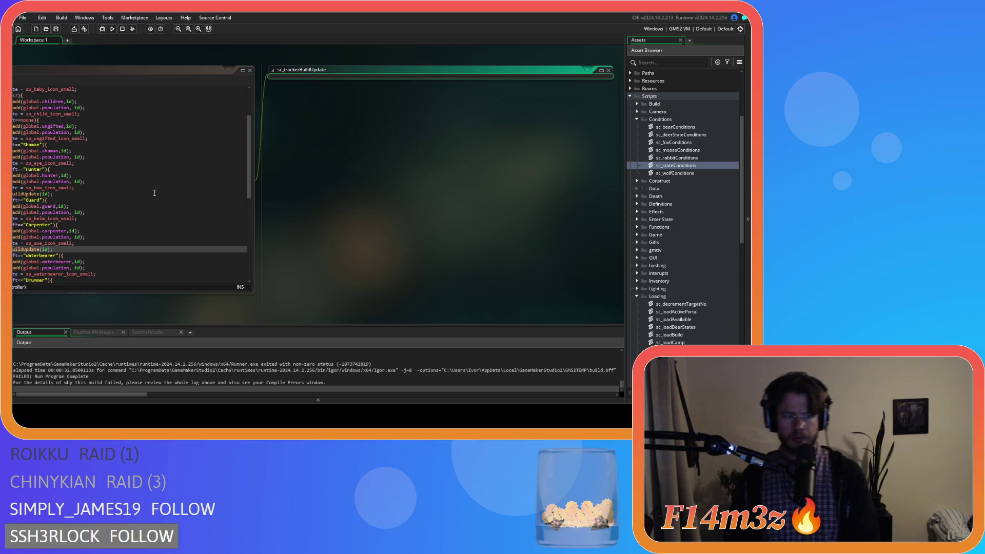
left_click_drag(412, 249, 280, 250)
key("BackSpace")
key("BackSpace")
key("BackSpace")
scroll(382, 232, "up", 3)
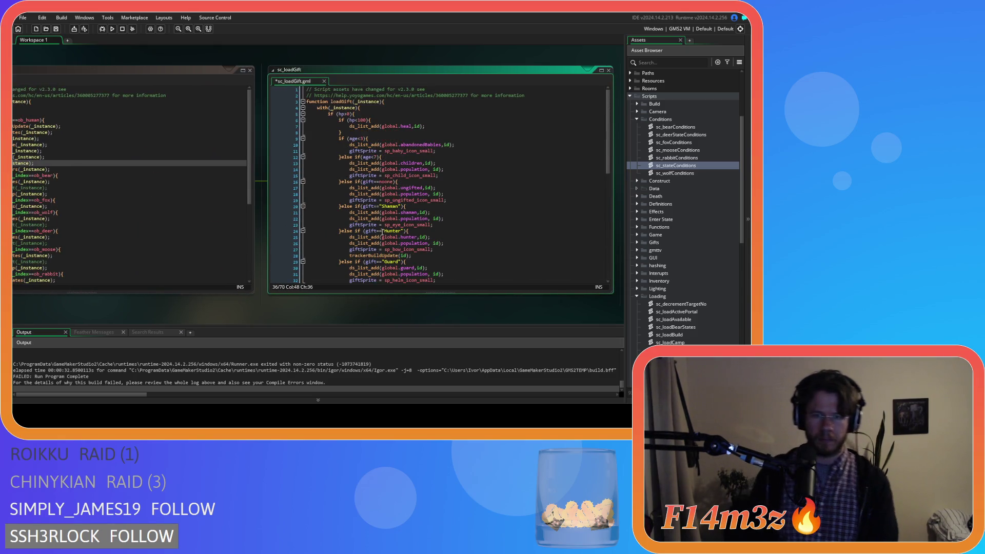
scroll(440, 201, "down", 1)
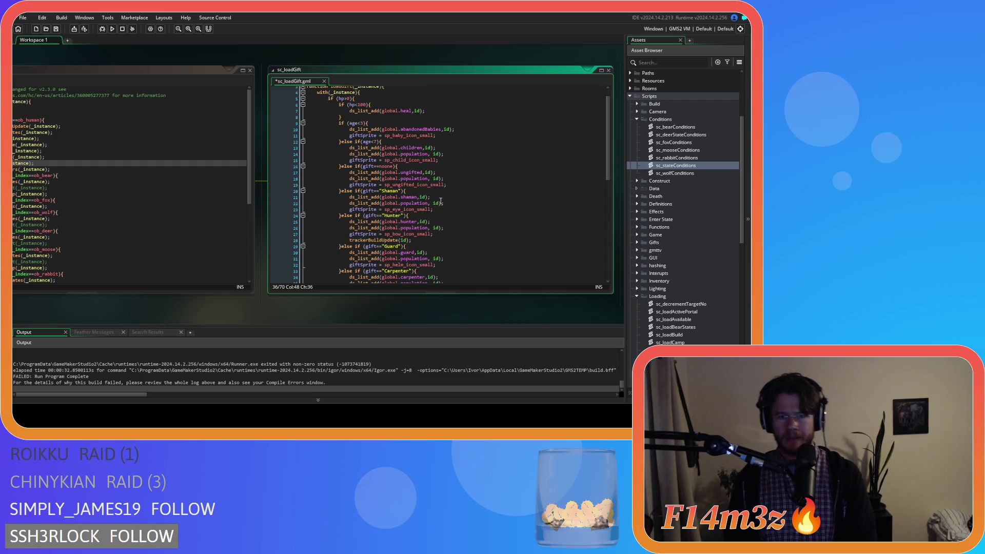
left_click_drag(429, 237, 281, 240)
key("ctrl+c")
key("BackSpace")
key("BackSpace")
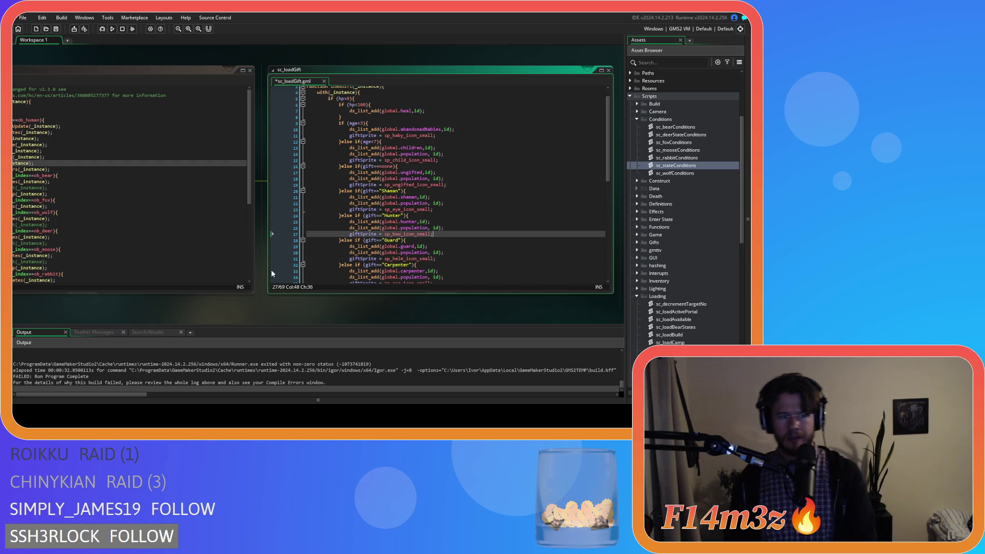
left_click_drag(161, 314, 316, 305)
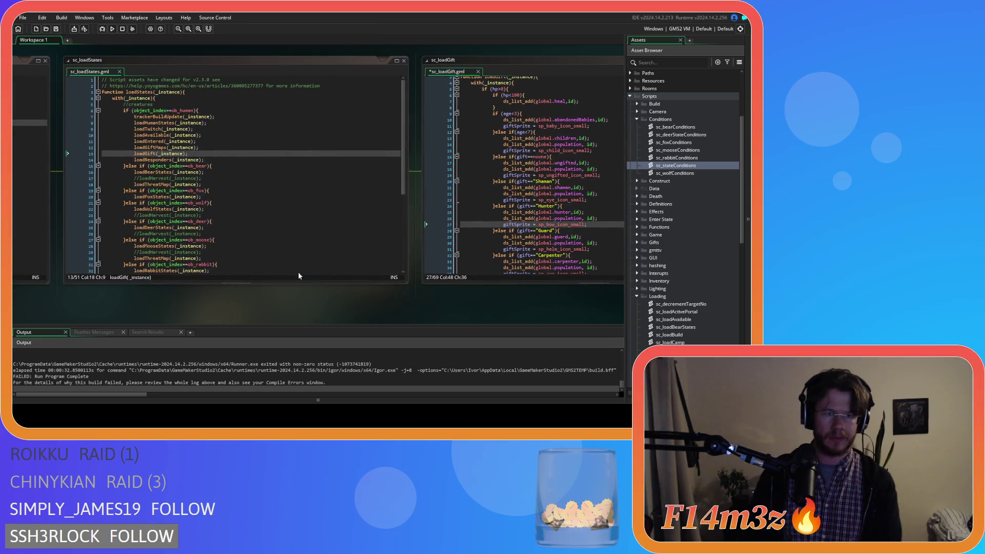
Step: Add trackerBuildUpdate(_instance) after loadResponders on line 15, save, and open the function's script
left_click(225, 158)
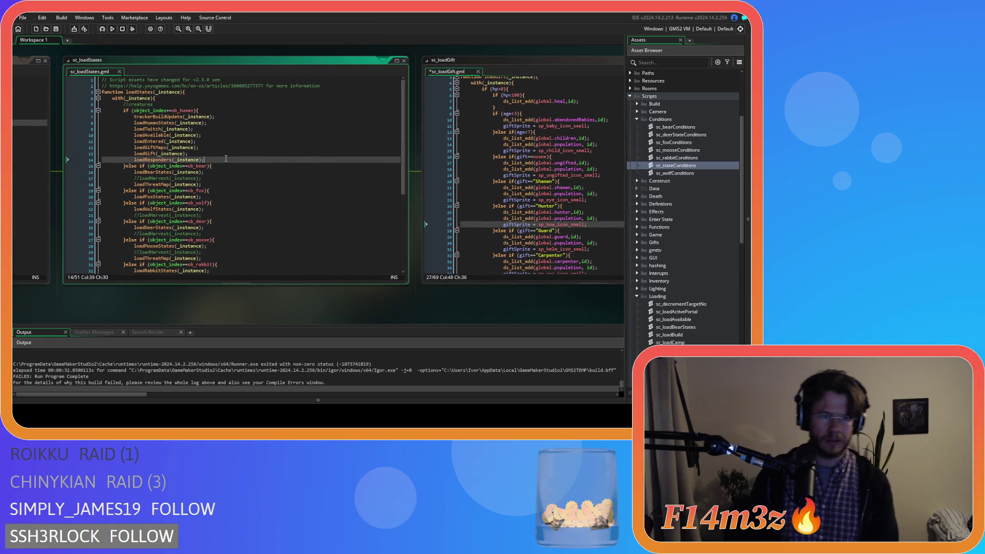
key("Return")
key("ctrl+v")
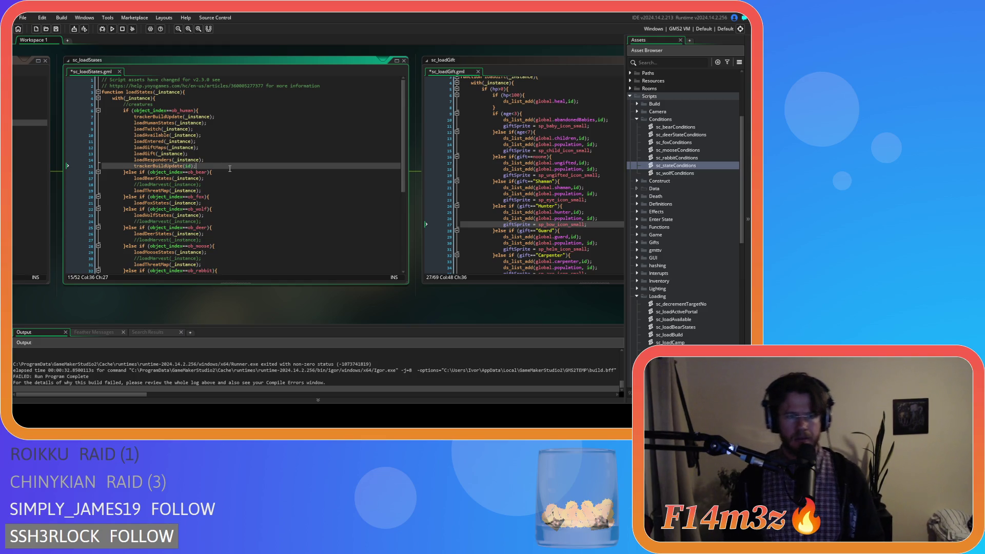
double_click(191, 166)
type("_ins")
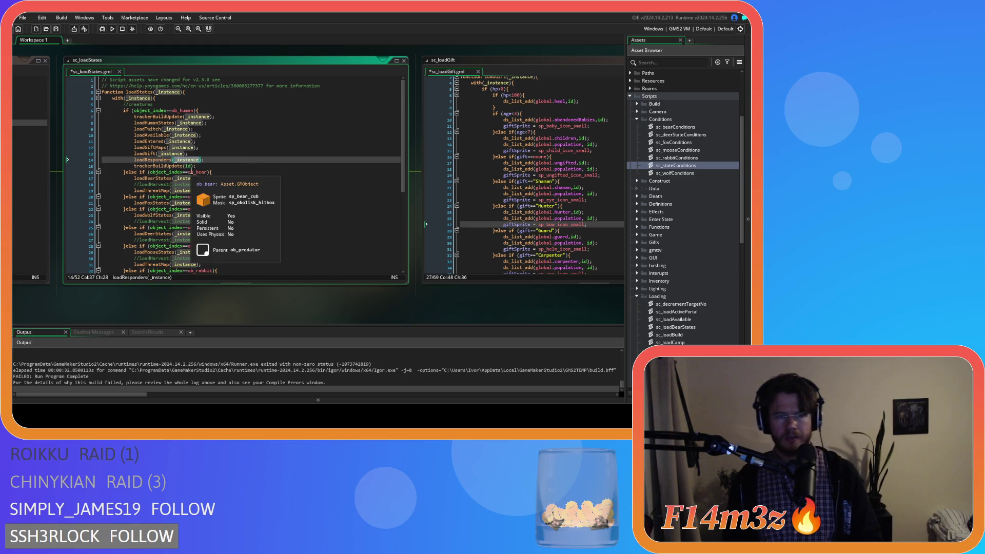
key("Return")
left_click(221, 168)
key("ctrl+s")
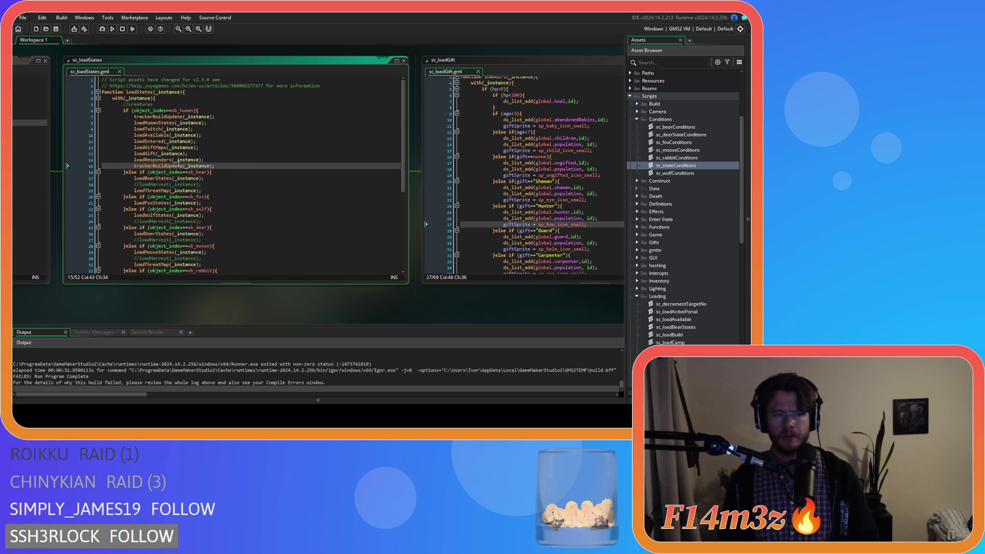
left_click(172, 172)
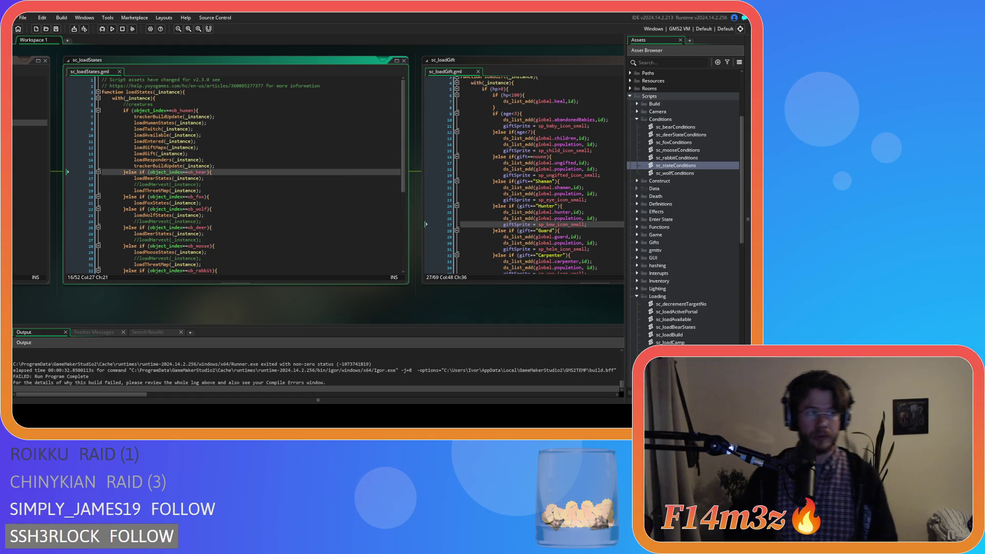
middle_click(173, 166)
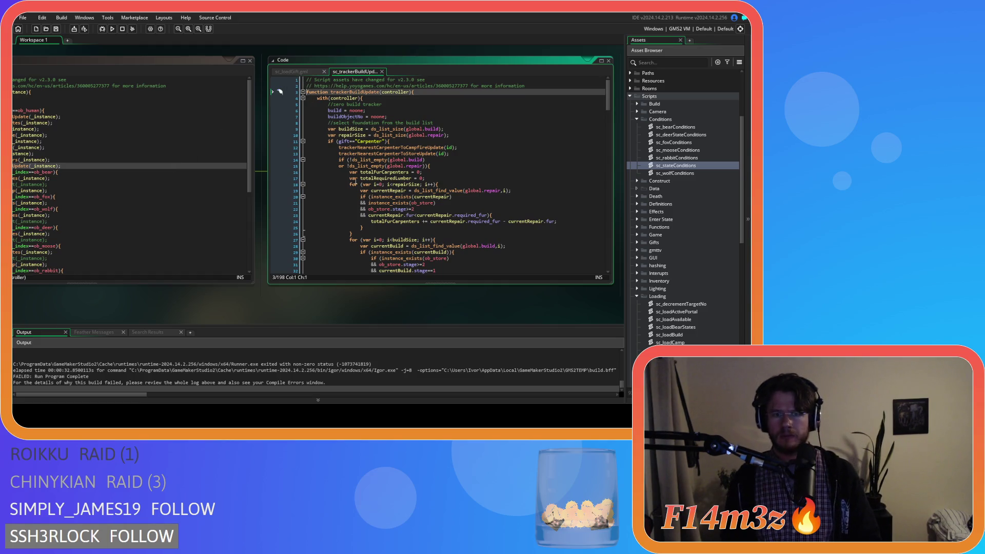
Step: Read through the trackerBuildUpdate script
mouse_move(371, 196)
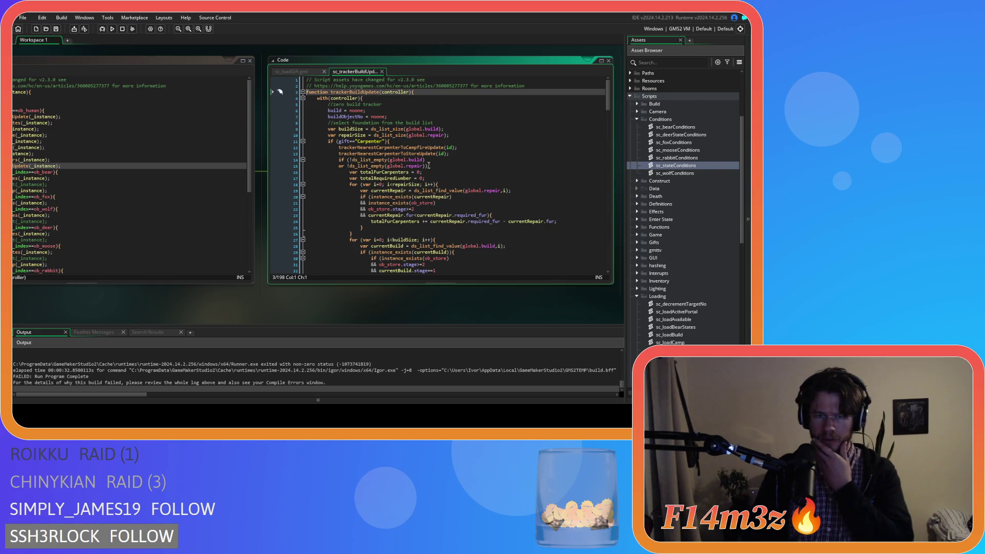
scroll(429, 165, "down", 3)
scroll(428, 166, "down", 3)
mouse_move(427, 167)
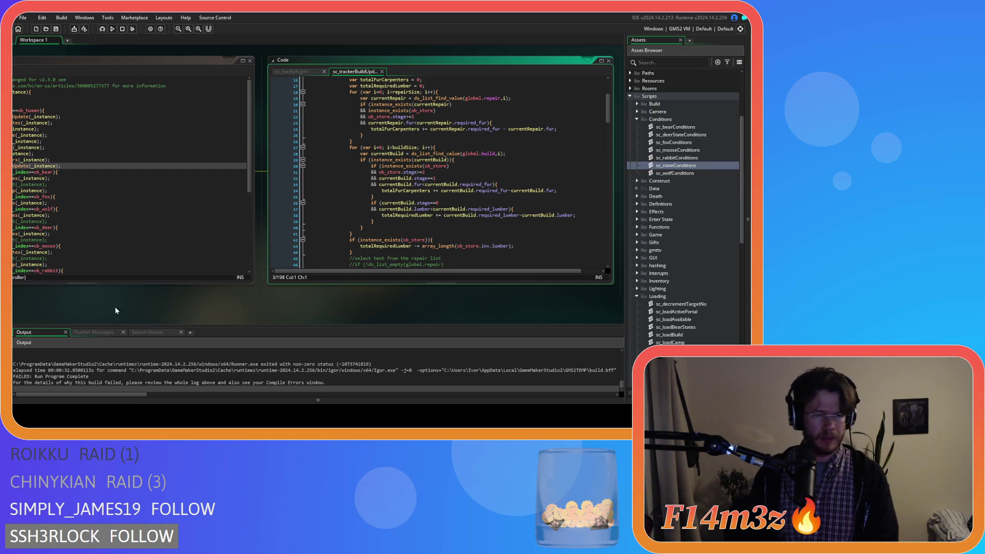
scroll(118, 308, "up", 3)
Step: Build and run the game from sc_loadStates with F5, then switch to it
left_click(177, 166)
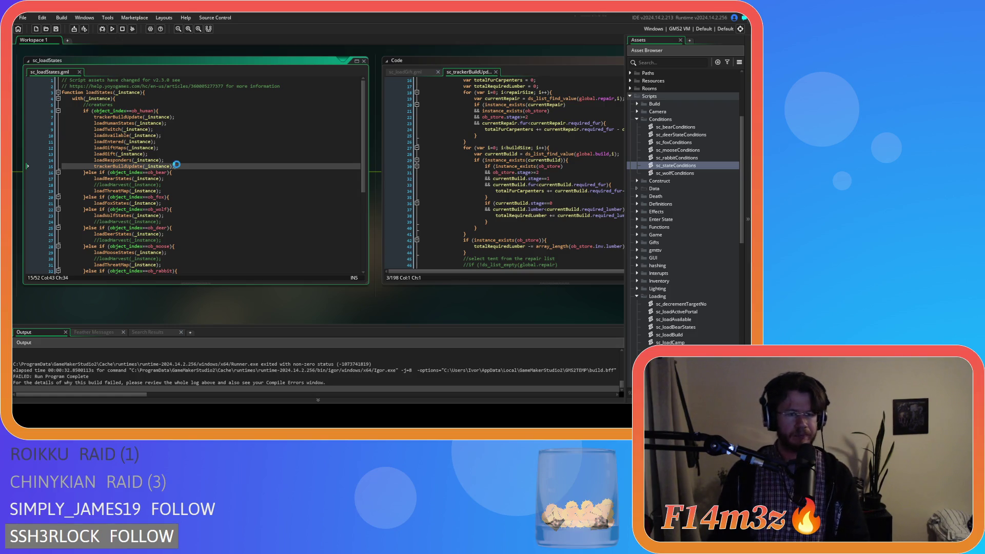
key("F5")
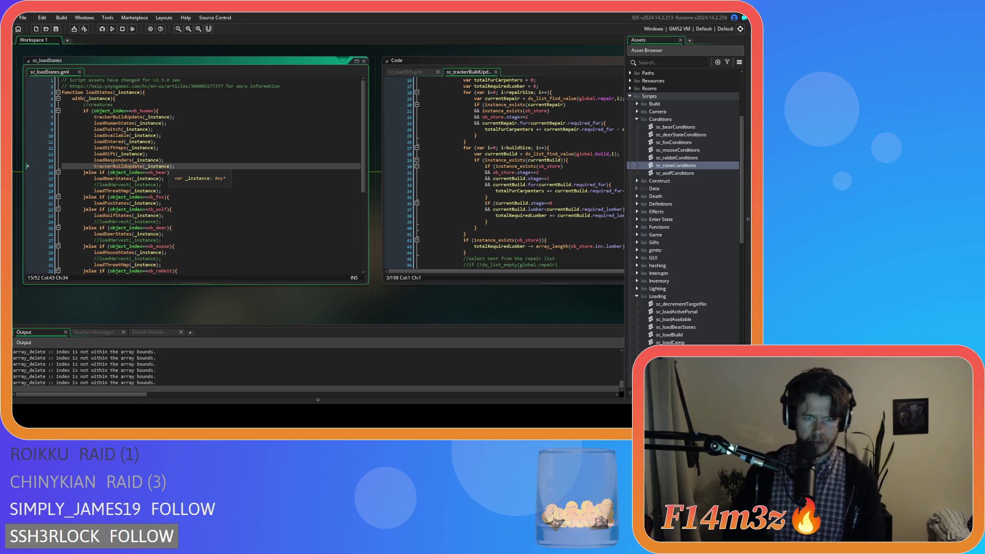
key("alt+Tab")
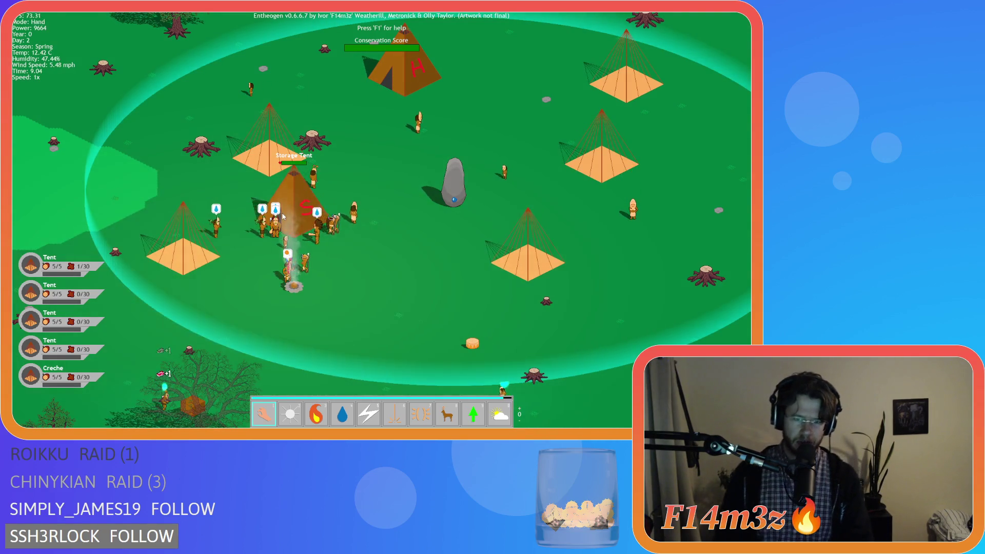
Step: Quickload the saved game with F9, look around the camp and storage tent, then quit the game
key("F9")
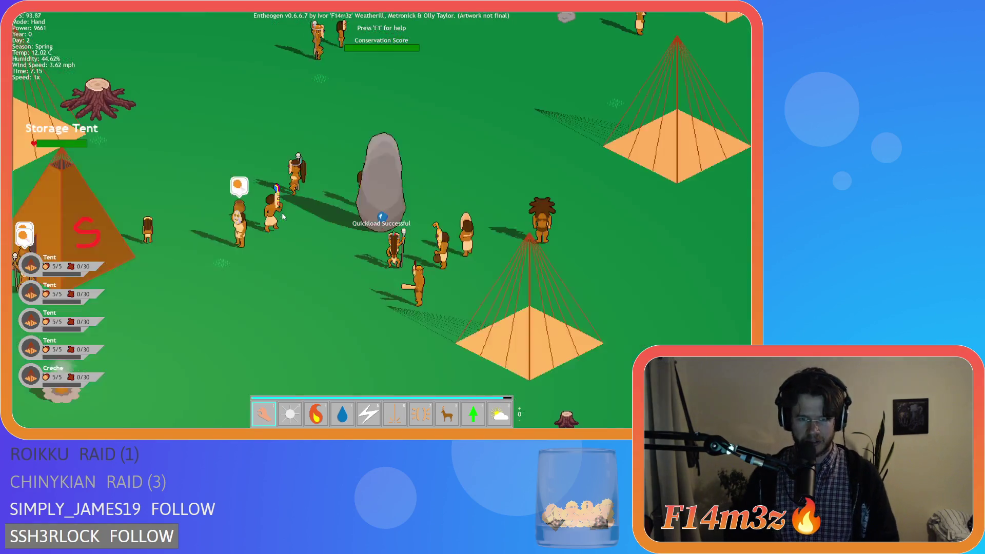
scroll(280, 219, "up", 3)
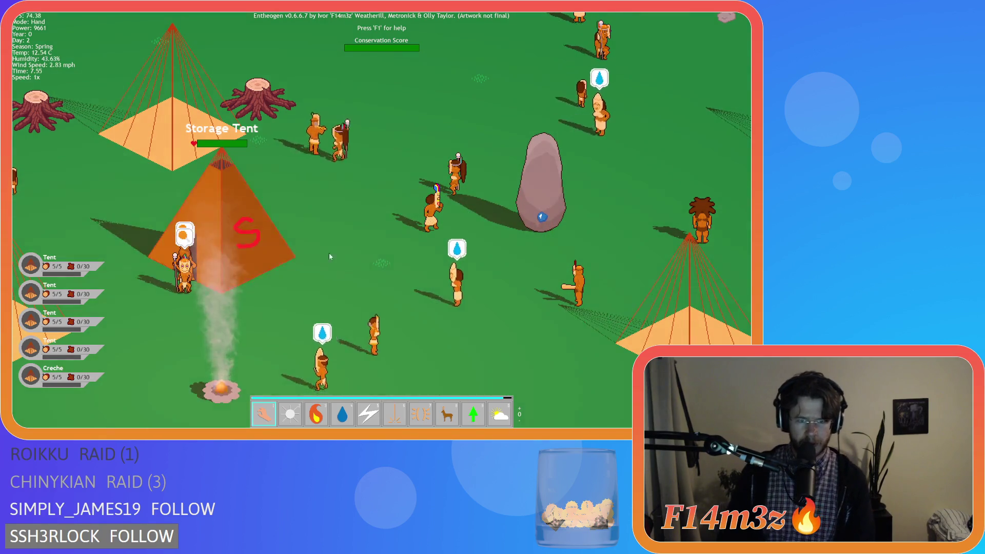
left_click_drag(572, 350, 392, 336)
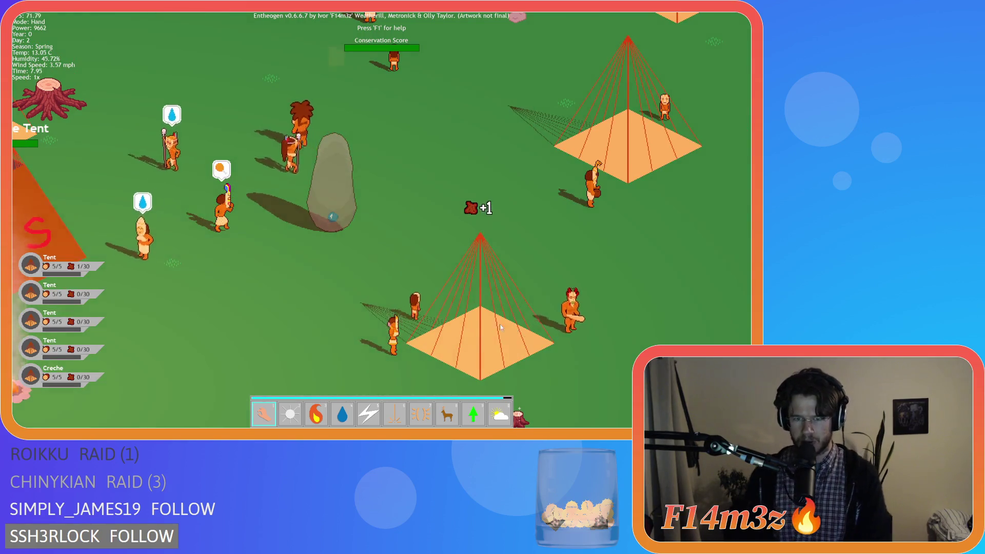
key("Left")
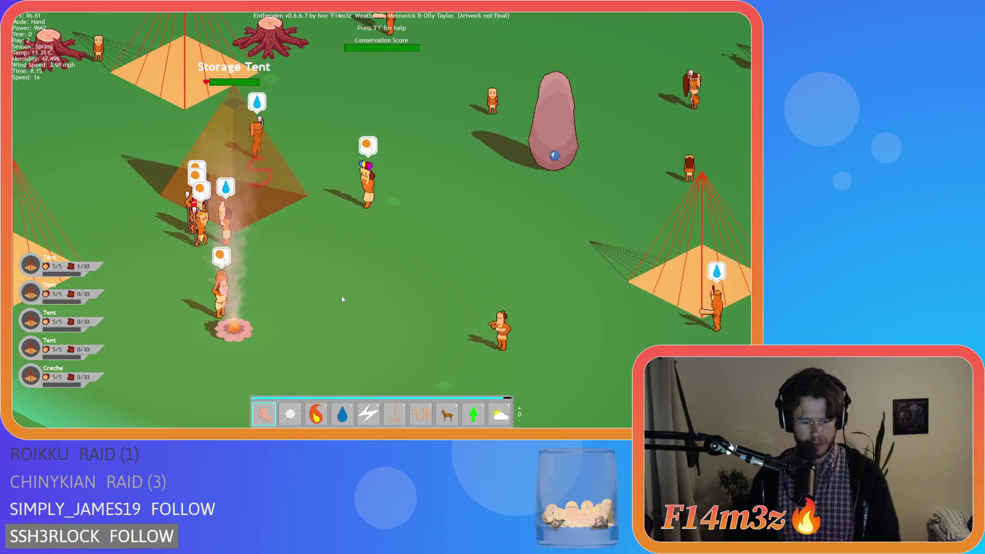
scroll(292, 286, "down", 3)
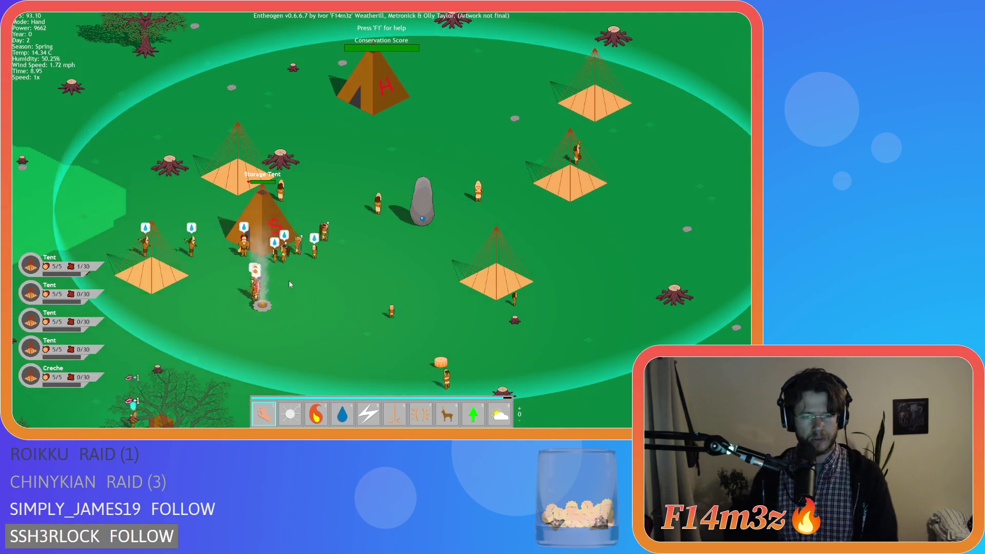
key("Escape")
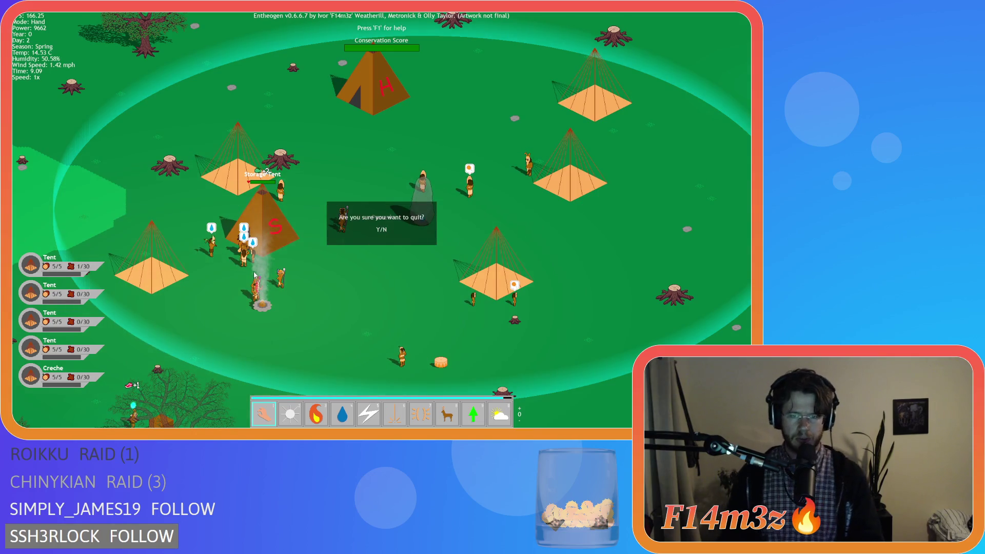
key("y")
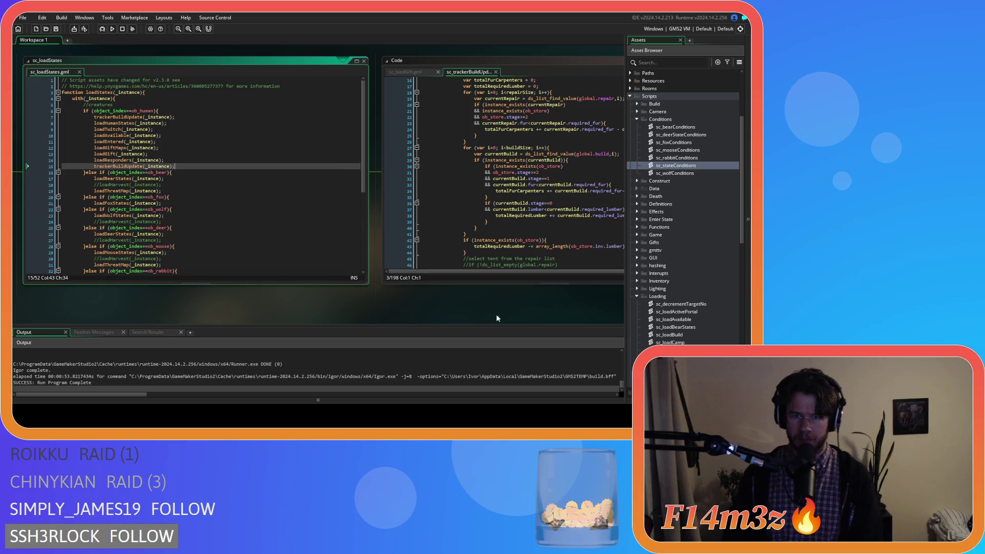
Step: Review the gift branches of sc_loadGift at lines 5, 12 and 16
left_click(401, 72)
left_click_drag(414, 307, 292, 311)
scroll(366, 152, "up", 1)
left_click(348, 107)
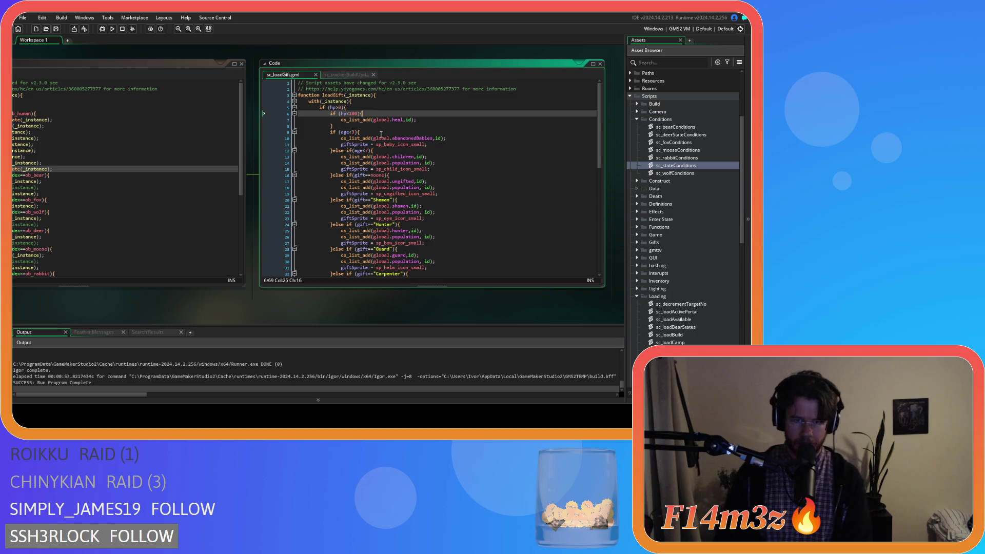
left_click(385, 152)
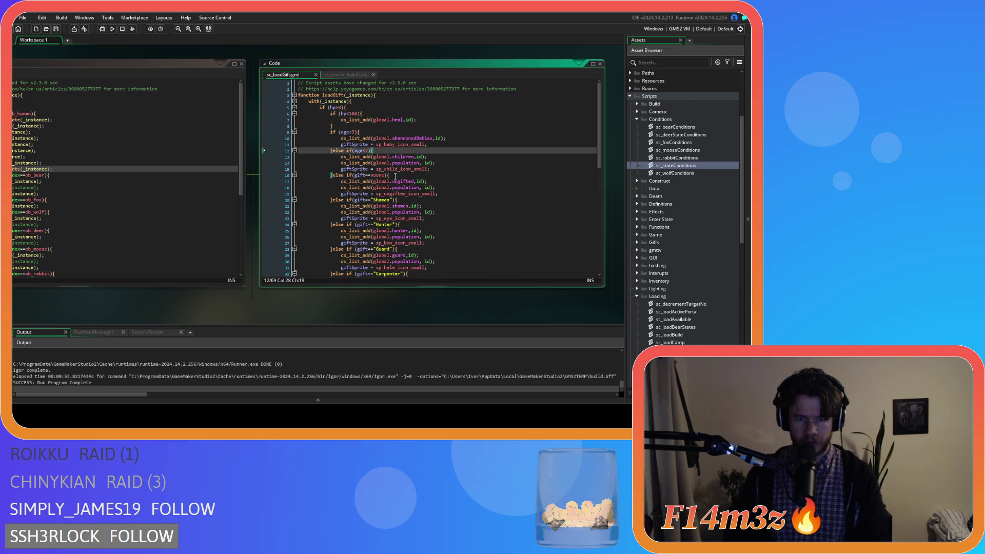
left_click(397, 175)
scroll(398, 185, "down", 2)
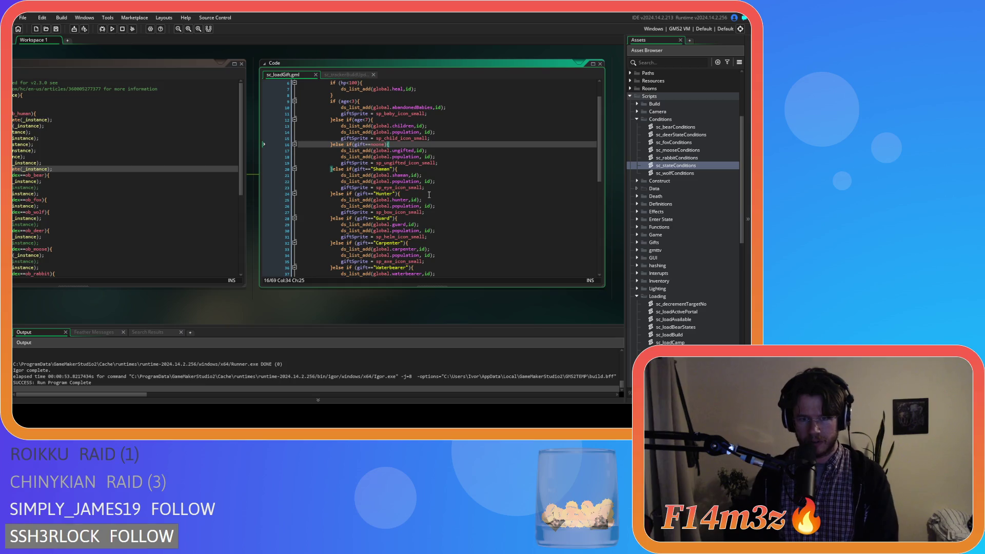
scroll(405, 199, "down", 2)
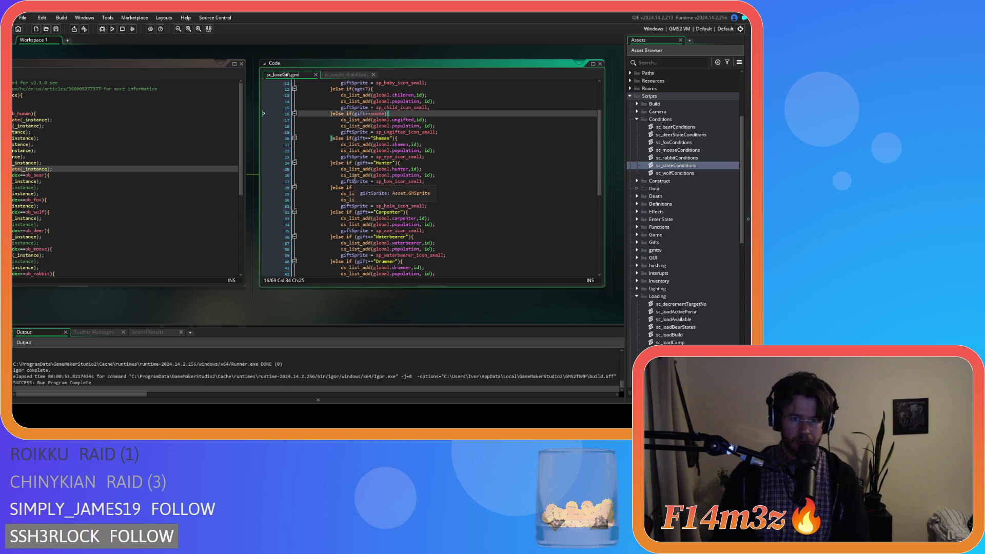
Step: Return to sc_loadStates and rebuild and run the game with F5
left_click_drag(122, 306, 263, 313)
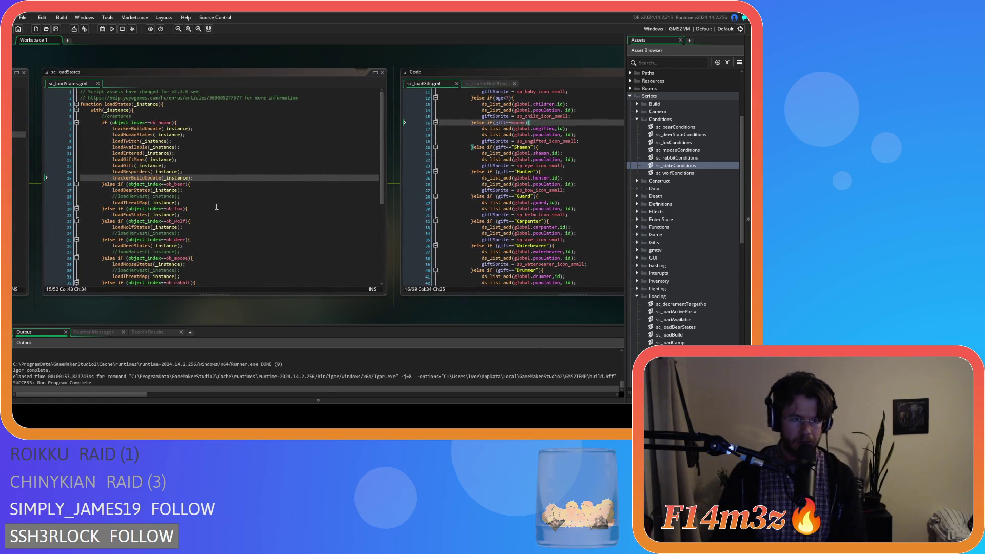
left_click(214, 178)
key("F5")
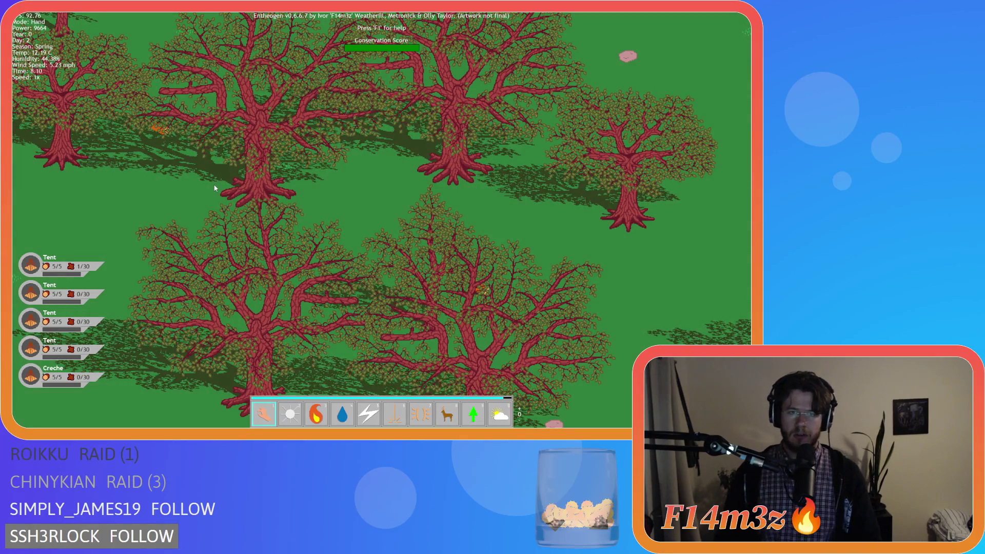
Step: Pan and zoom around the camp to inspect the red-trunked trees and their shadows
key("Left")
key("Down")
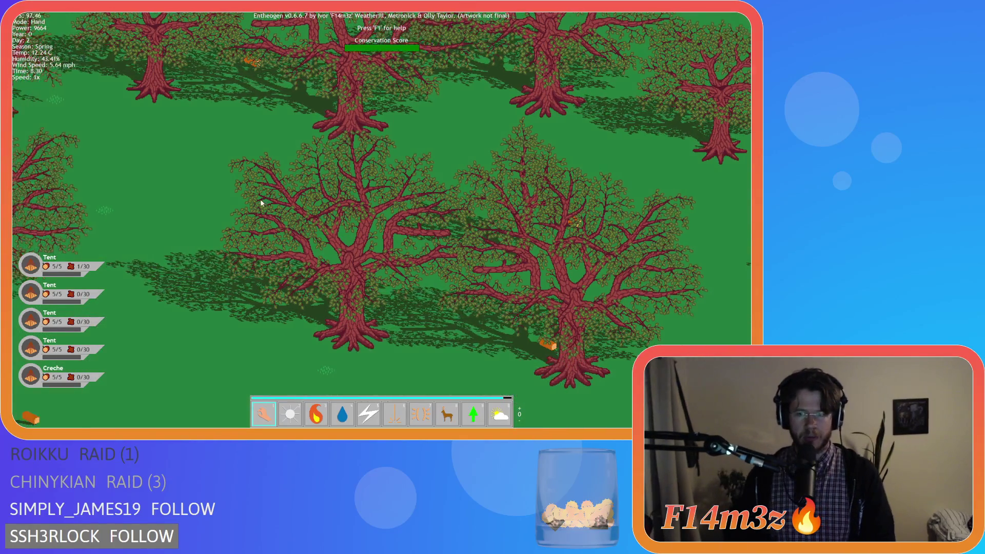
scroll(260, 203, "down", 5)
scroll(257, 203, "up", 2)
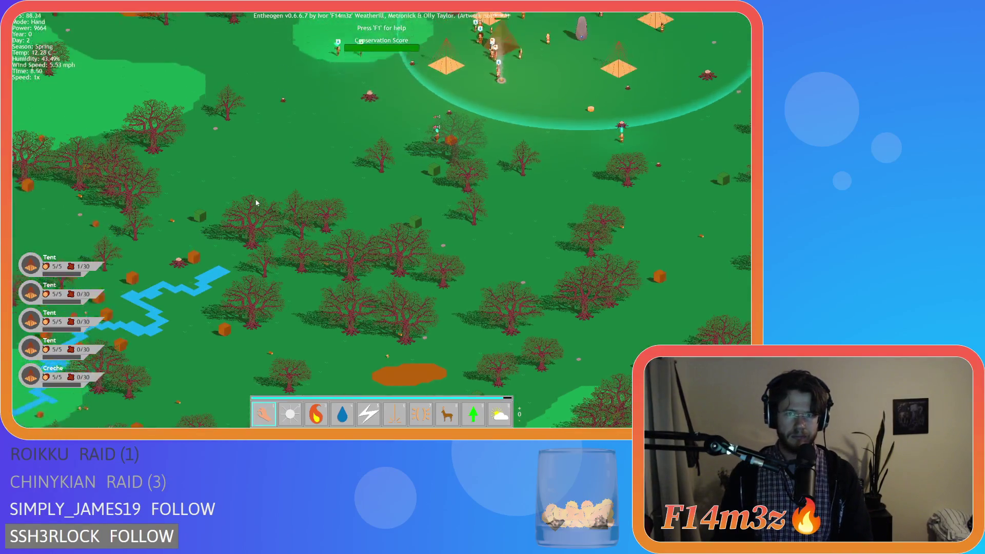
scroll(257, 203, "down", 3)
scroll(308, 200, "up", 4)
scroll(337, 198, "down", 1)
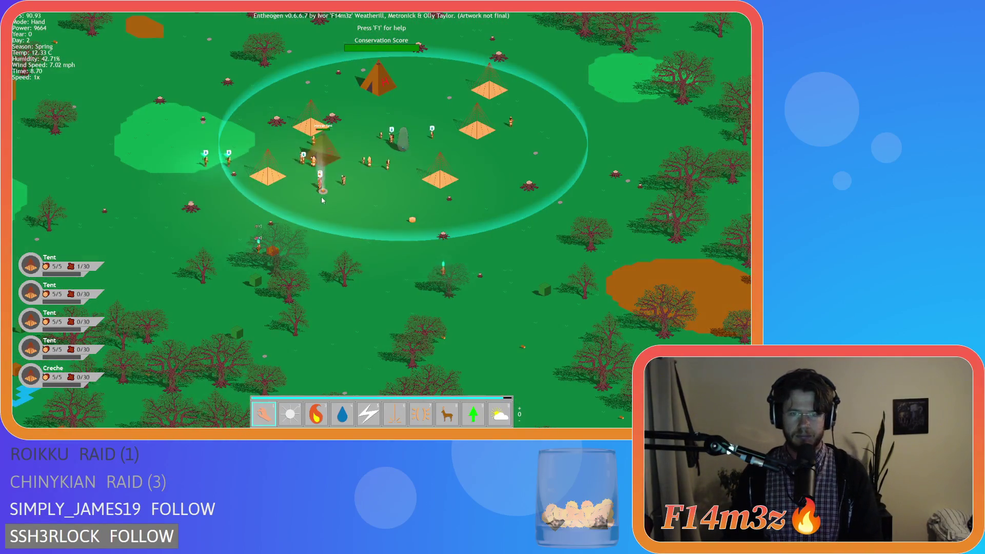
key("Right")
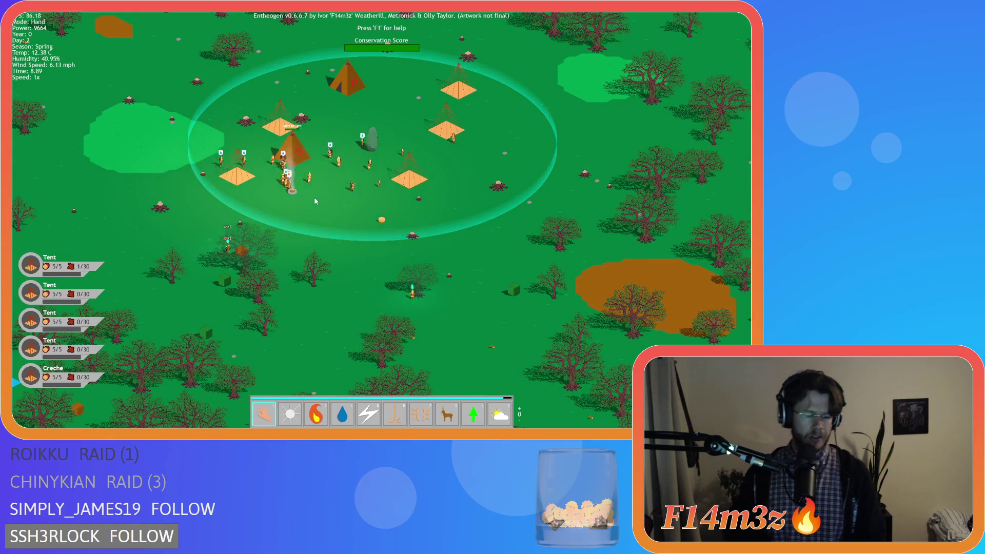
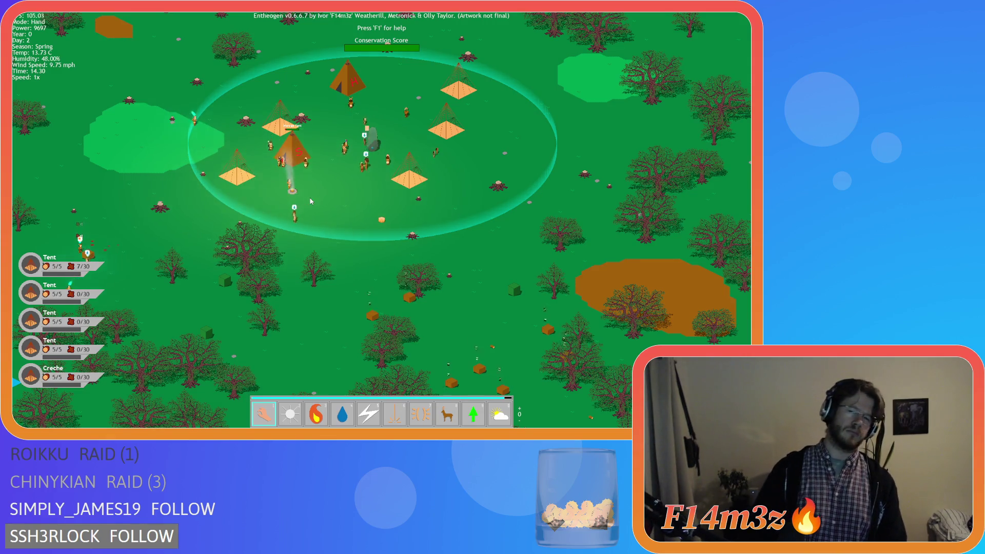
Step: Zoom in and pan until the tents, storage tent and menhir sit centred in view
scroll(308, 201, "up", 5)
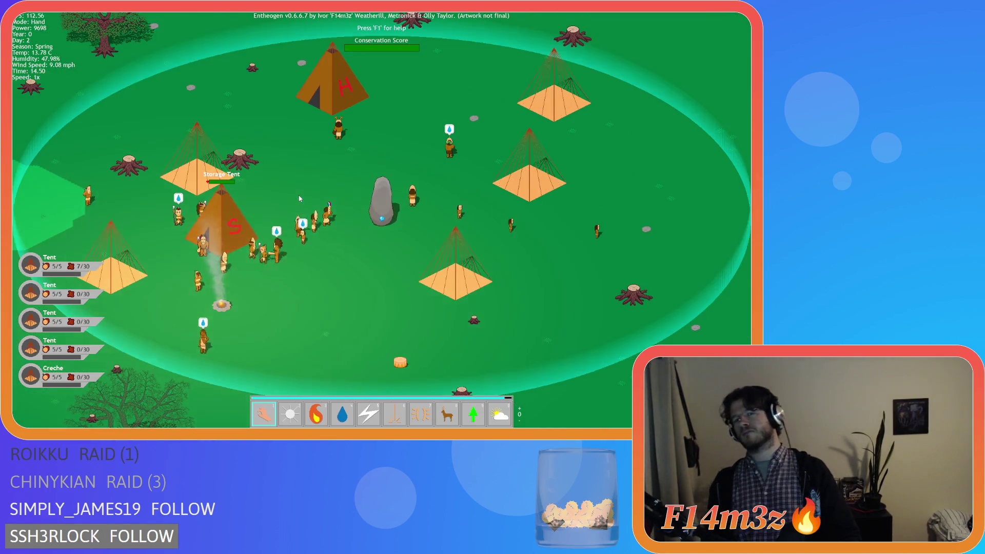
key("Left")
key("Down")
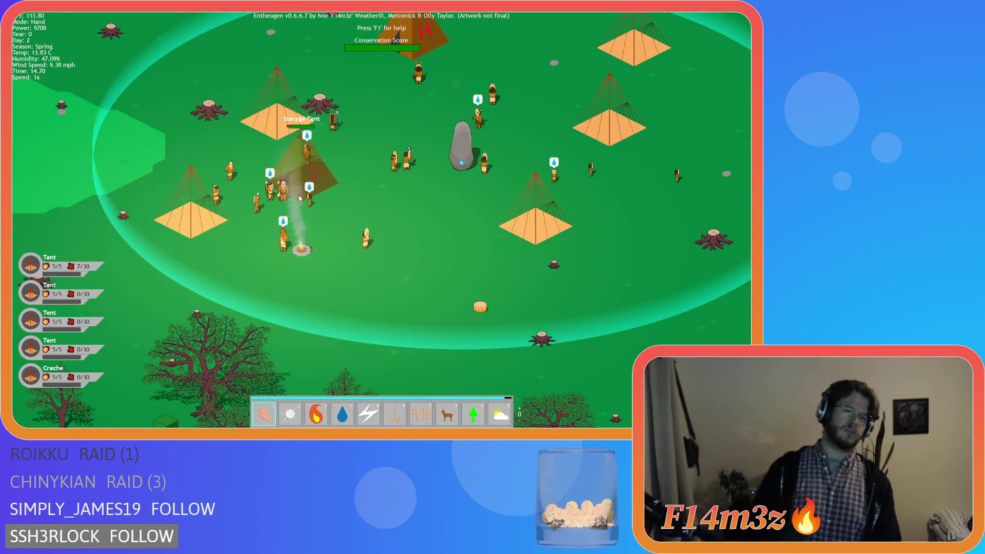
key("Left")
key("Up")
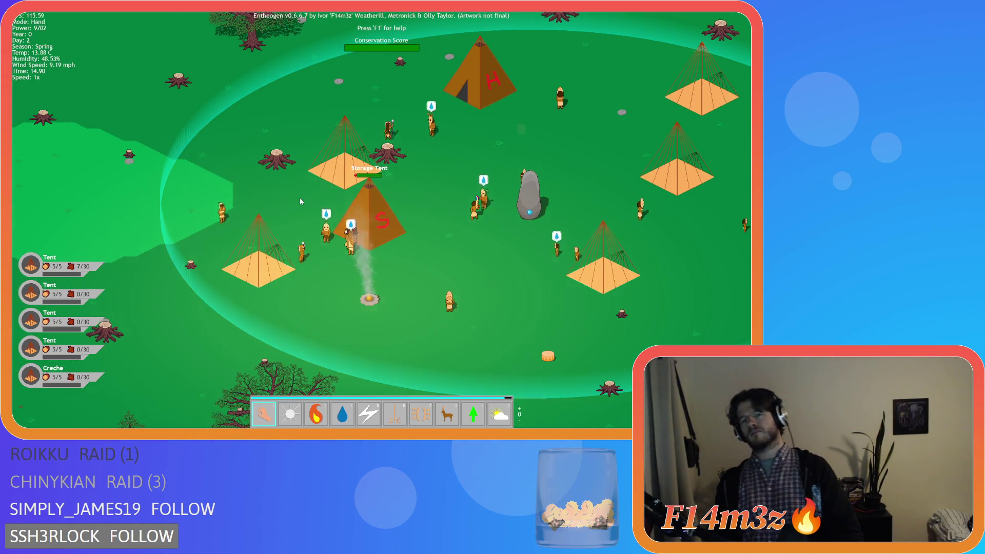
key("Left")
key("Down")
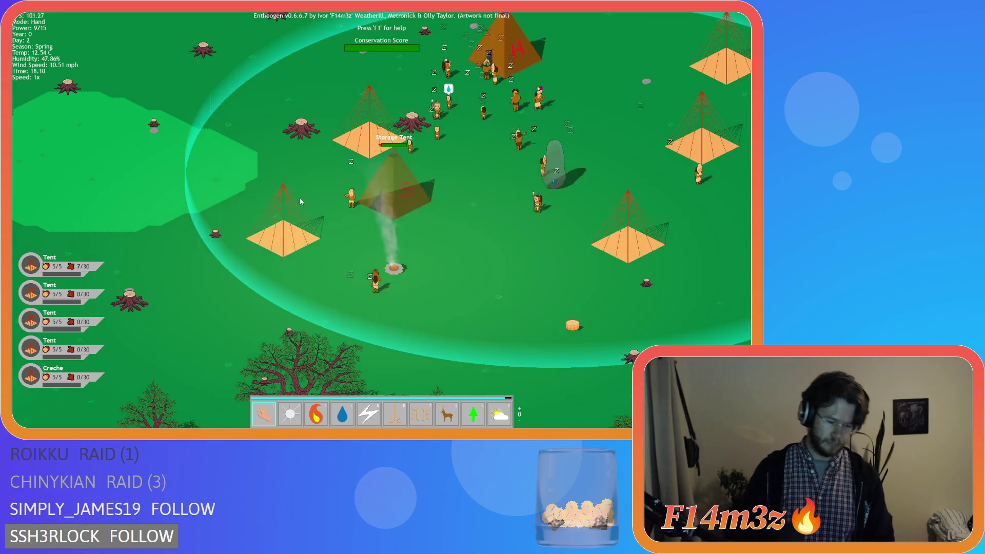
key("t")
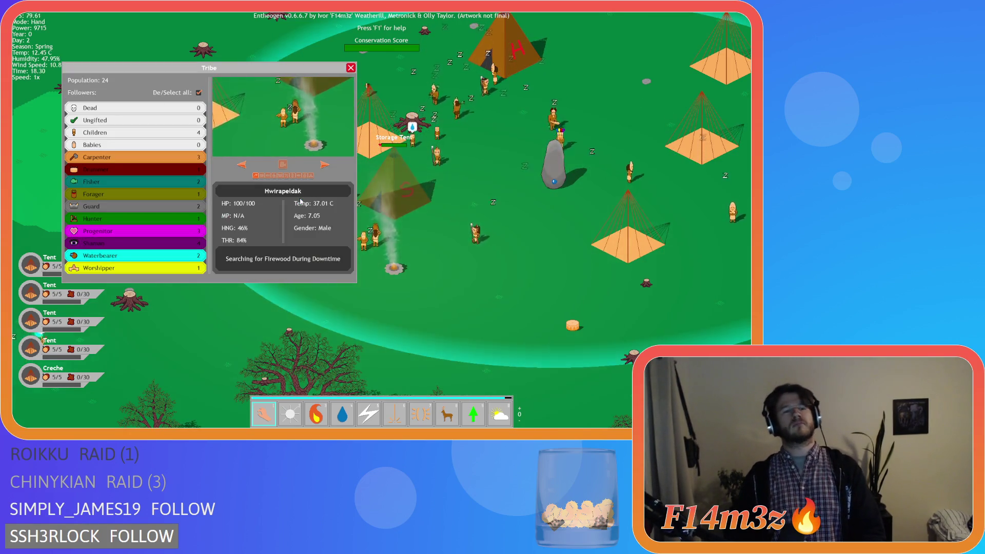
key("t")
key("8")
key("1")
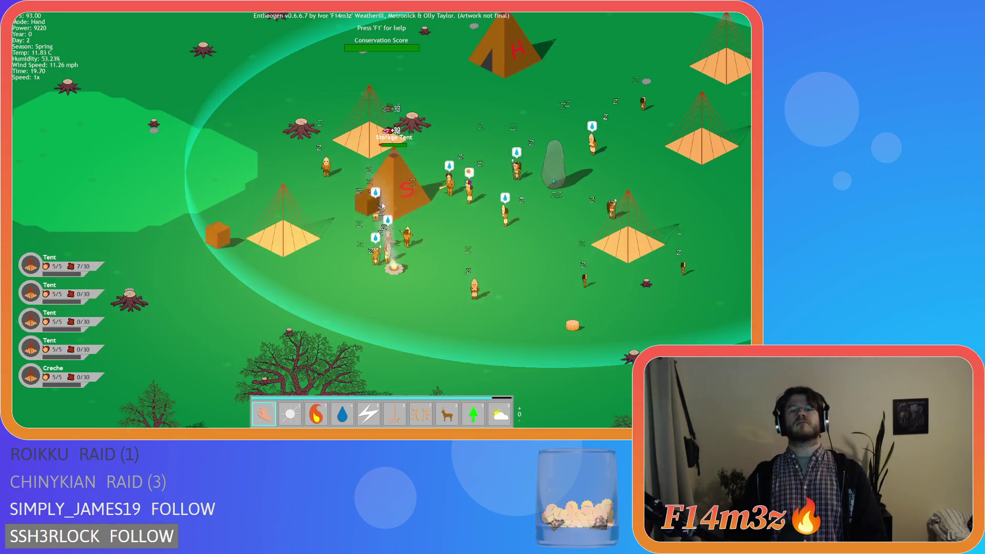
Step: Carry the crate from the left tent onto the storage tent and check the stored goods in Inventory
left_click_drag(228, 257, 393, 206)
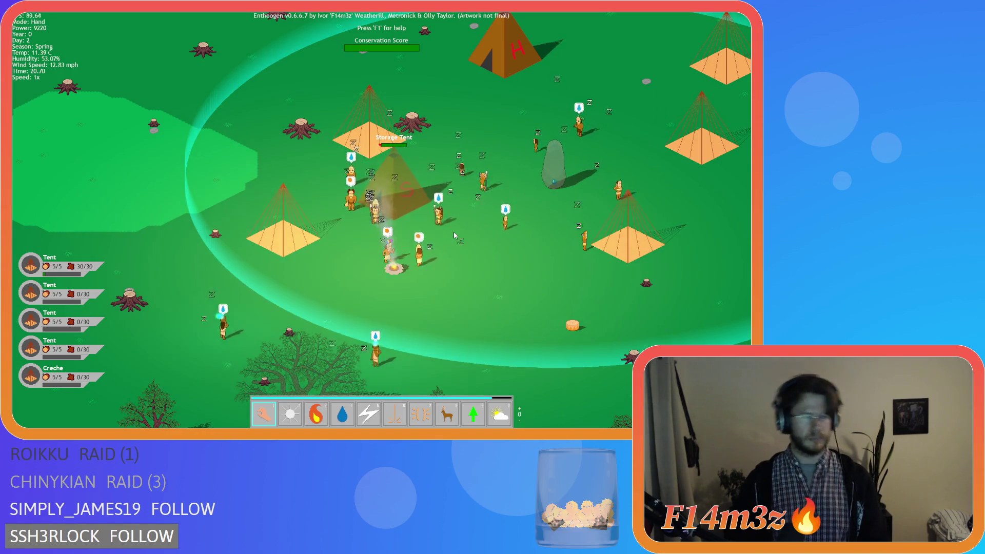
key("i")
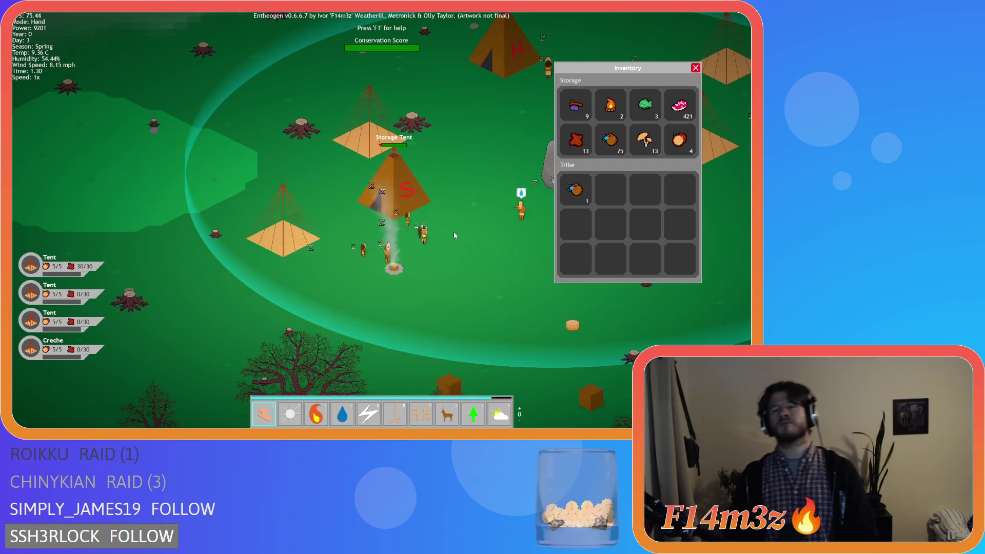
key("Escape")
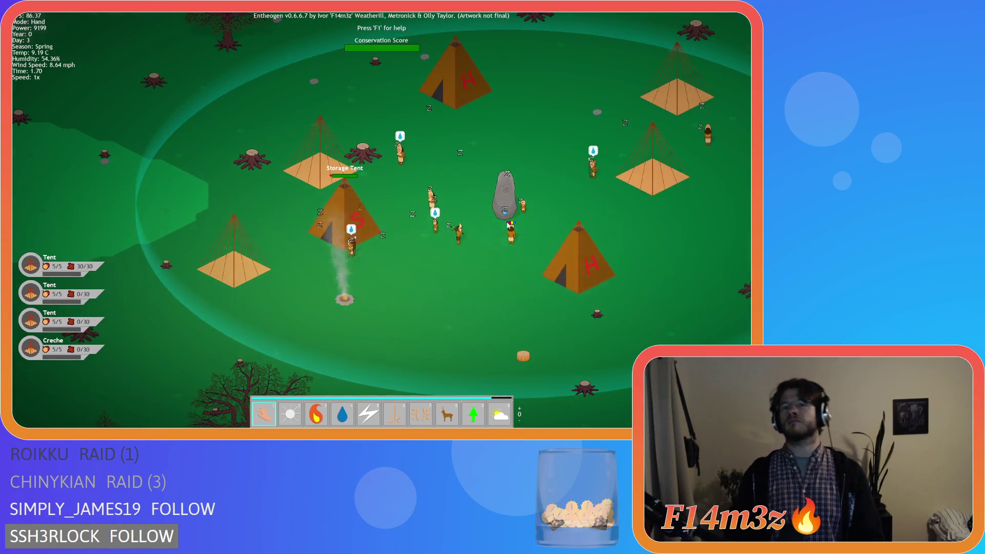
left_click(578, 275)
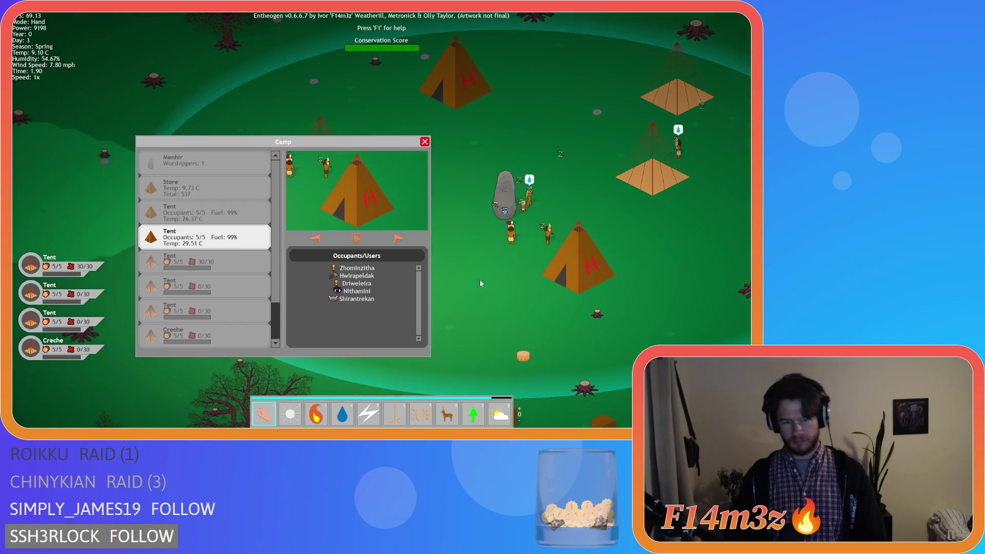
key("w")
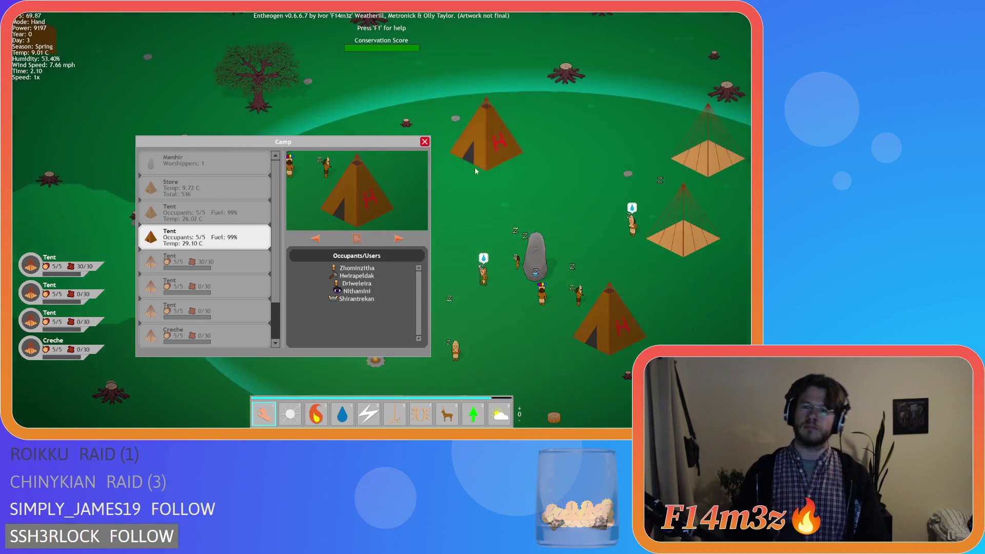
left_click(486, 151)
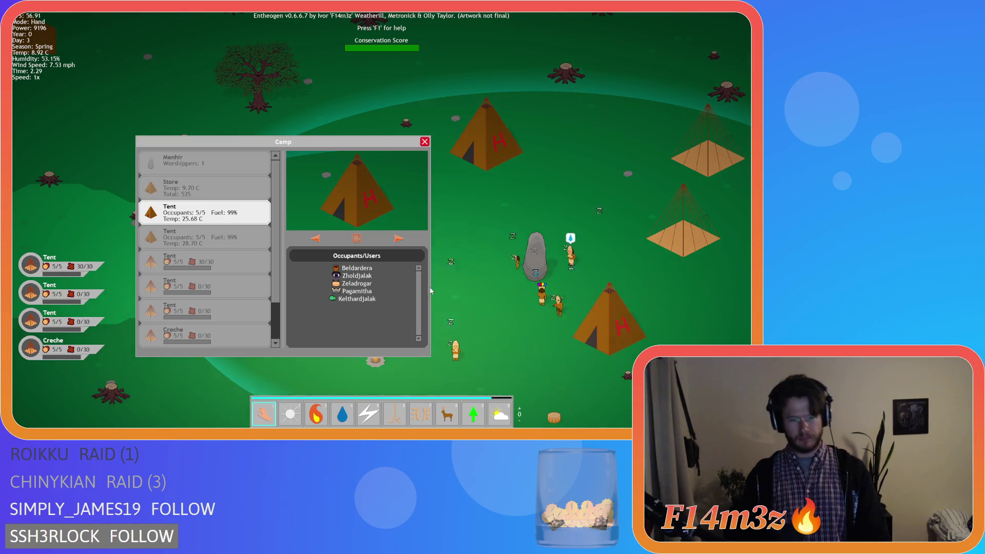
key("s")
key("a")
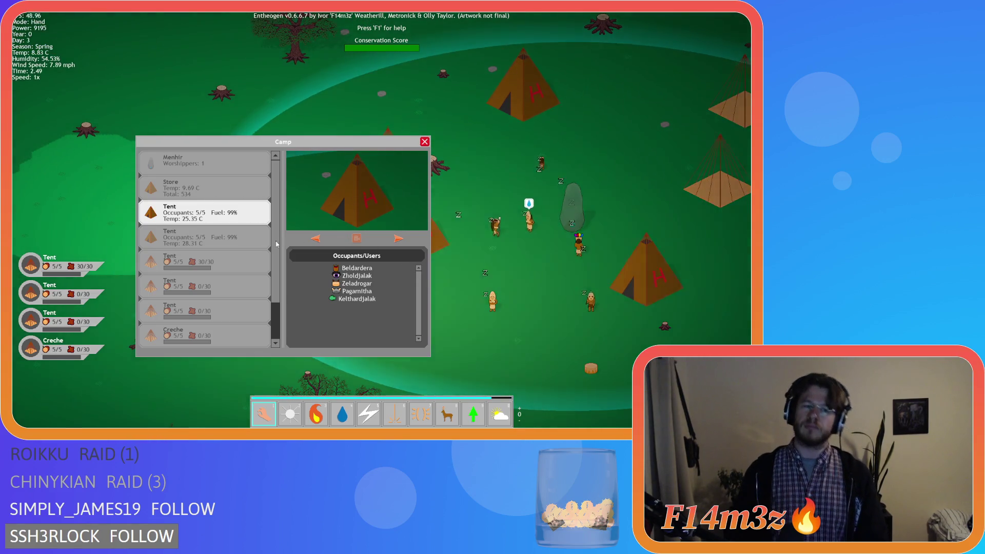
left_click_drag(276, 264, 276, 306)
scroll(277, 307, "up", 2)
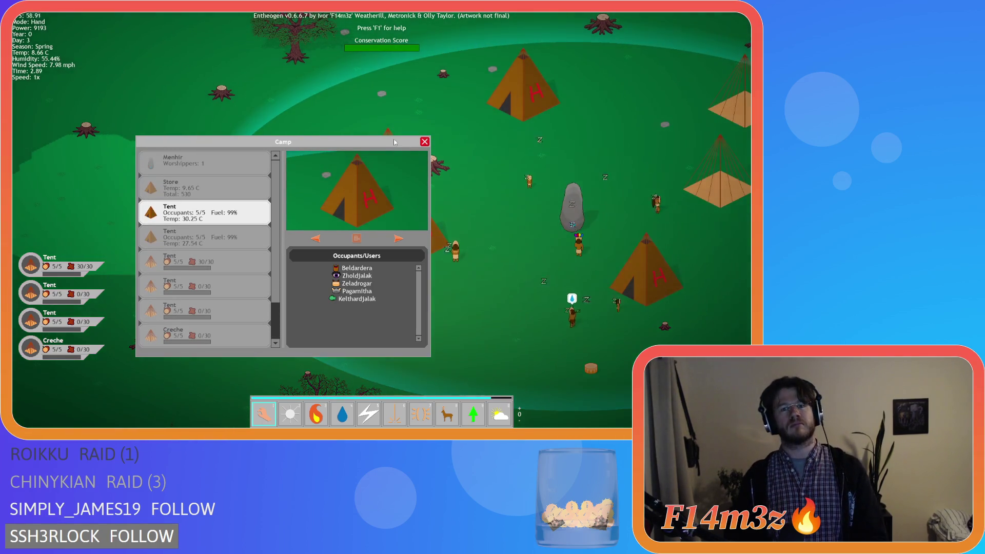
mouse_move(370, 142)
left_mouse_down()
mouse_move(337, 67)
mouse_move(352, 70)
left_mouse_up()
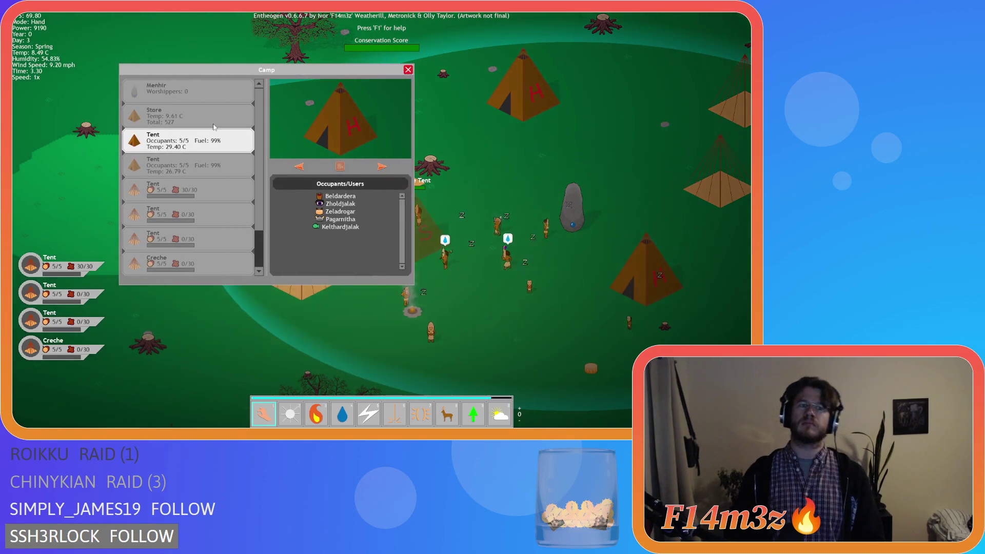
left_click(210, 127)
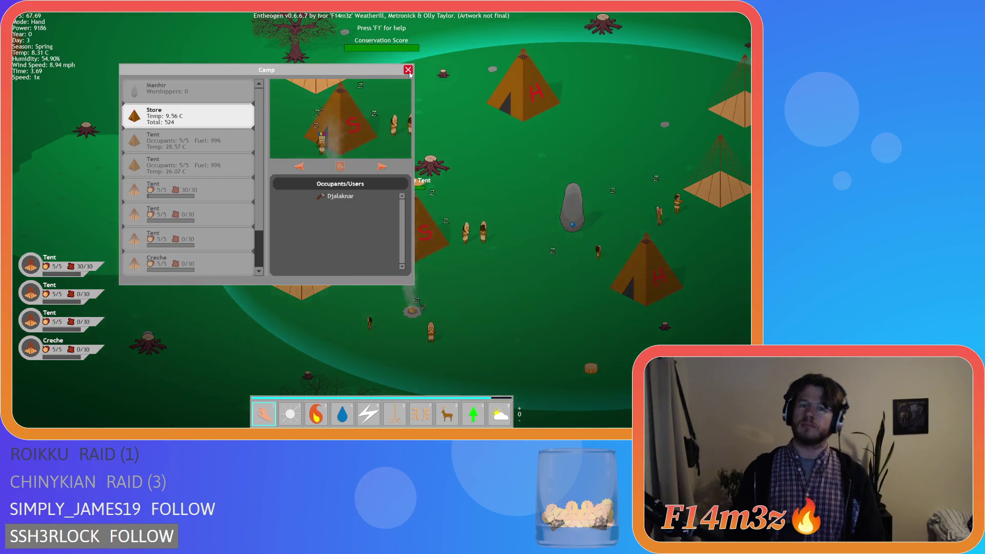
left_click(408, 70)
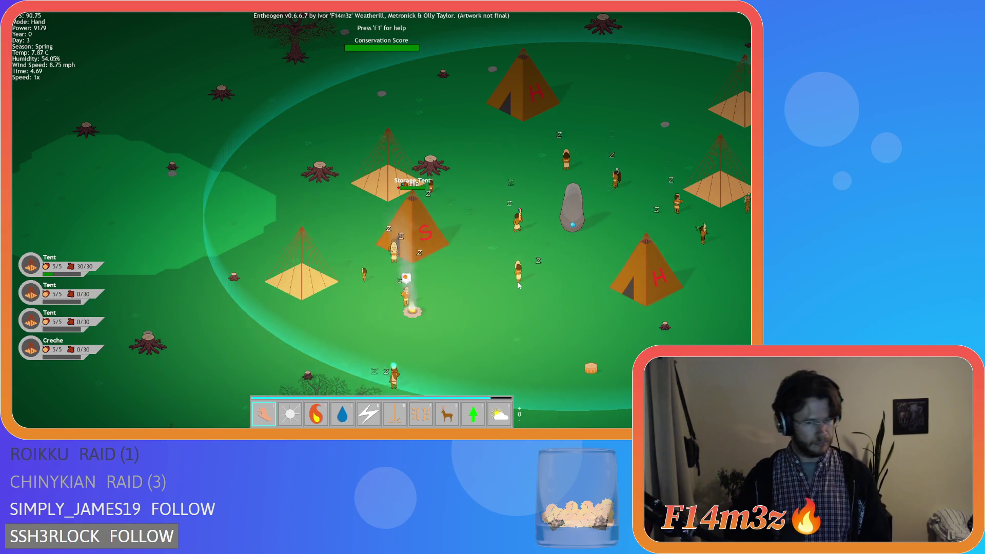
scroll(512, 295, "down", 3)
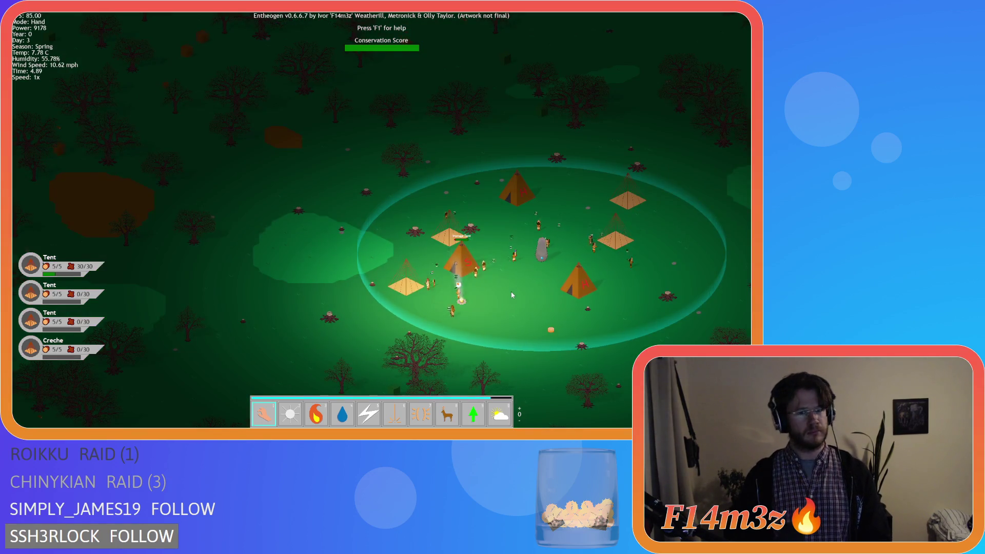
scroll(512, 292, "down", 3)
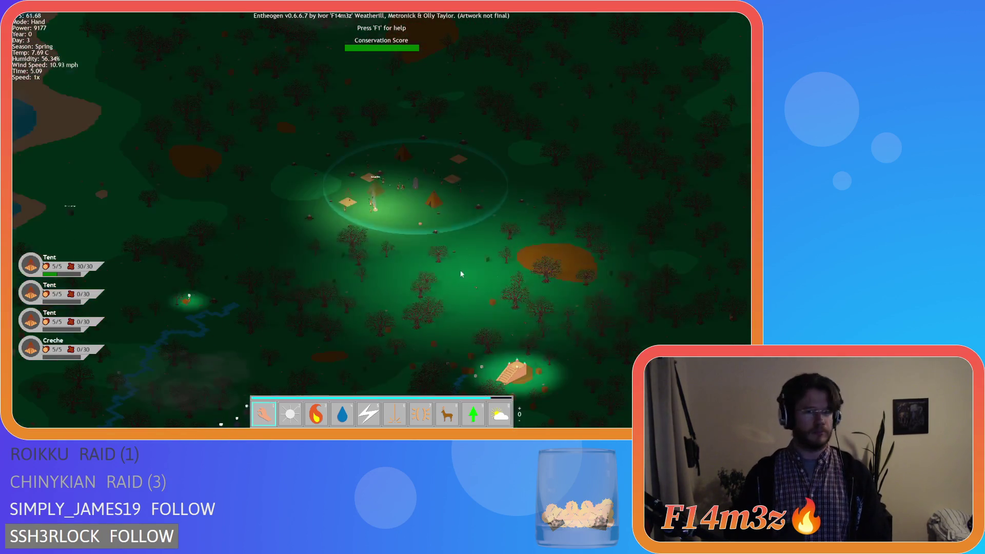
scroll(411, 253, "down", 3)
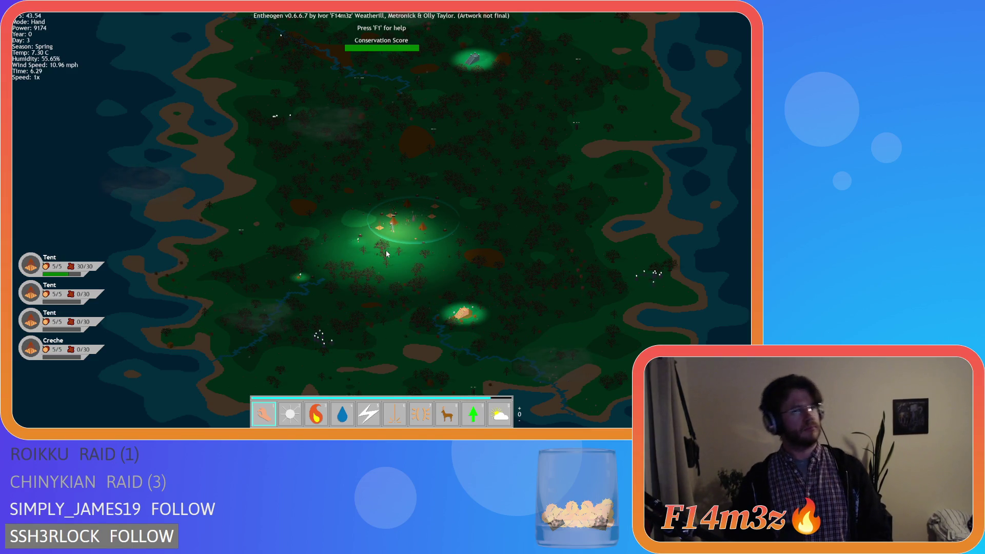
key("w")
key("d")
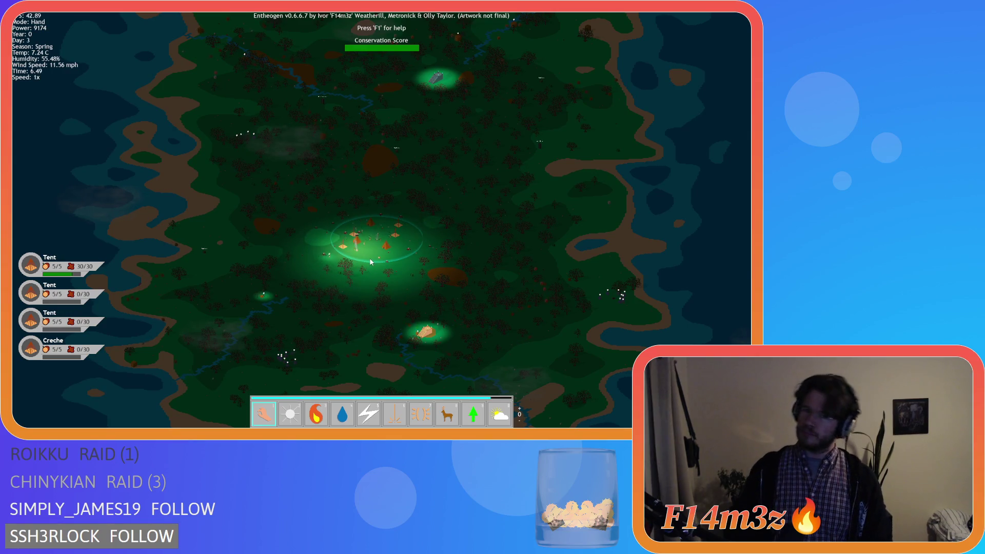
key("a")
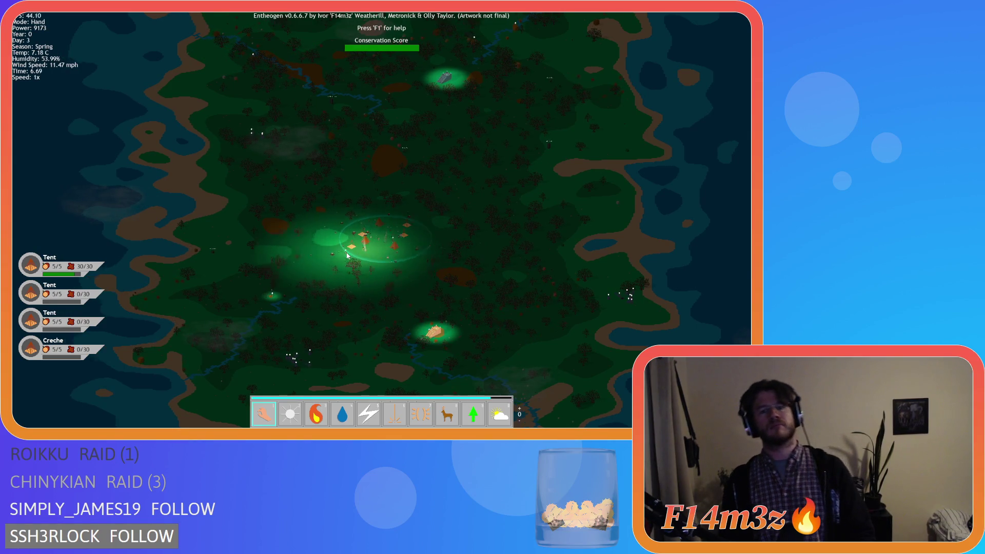
scroll(366, 252, "up", 3)
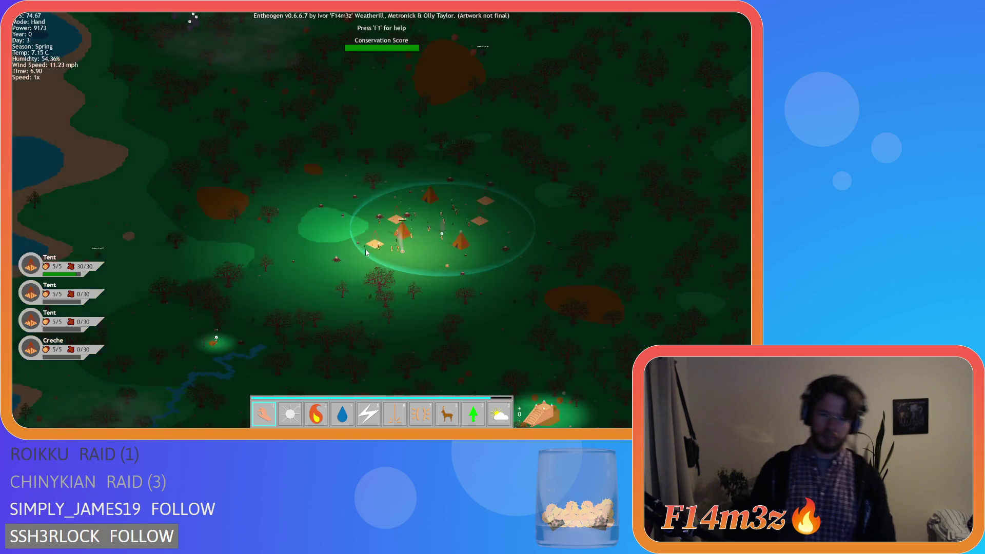
scroll(366, 251, "up", 2)
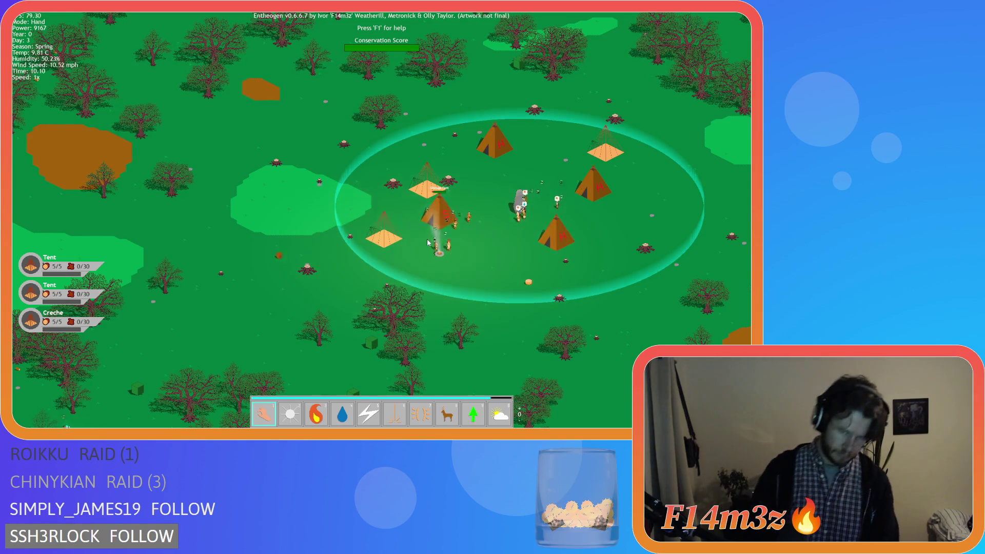
Step: Glance at the Inventory, then bring up the Tribe overview with its 24 followers by role
key("i")
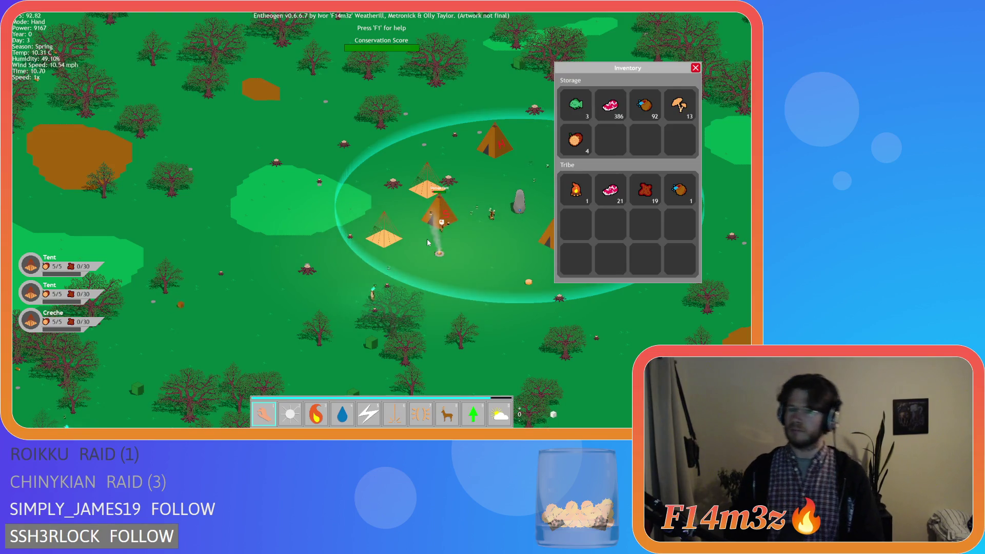
key("i")
key("t")
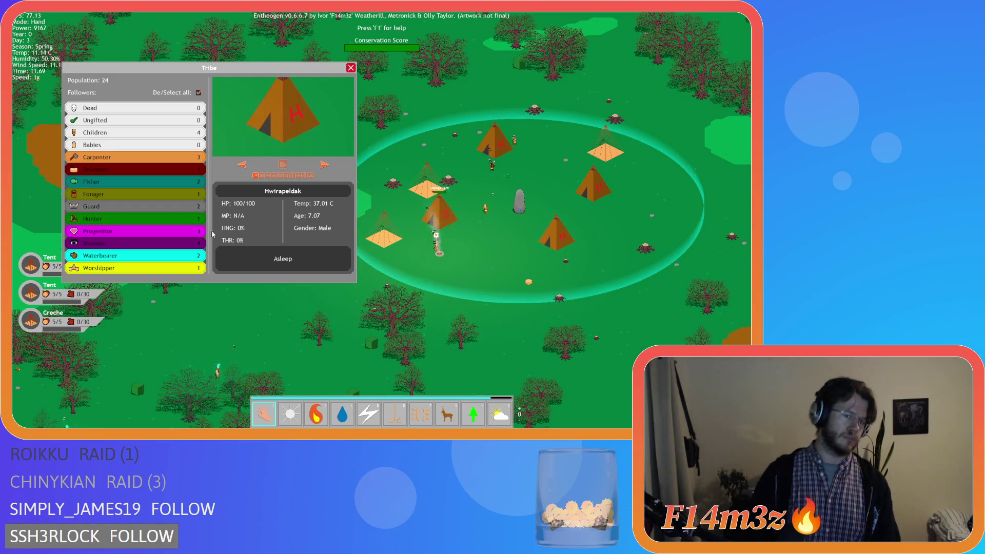
Step: Filter the Tribe panel to Shaman followers, cycle through two of them, then close it
left_click(199, 92)
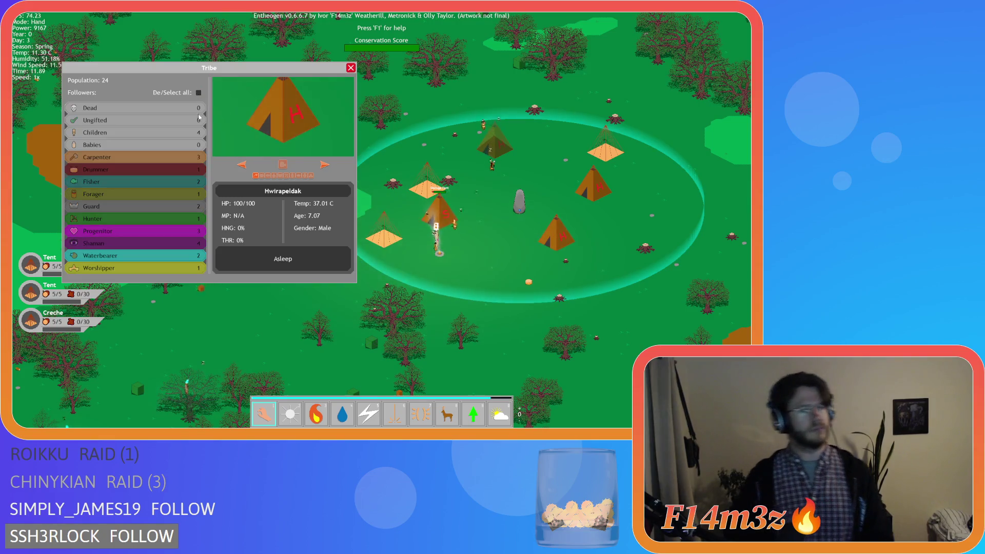
left_click(194, 244)
left_click(325, 165)
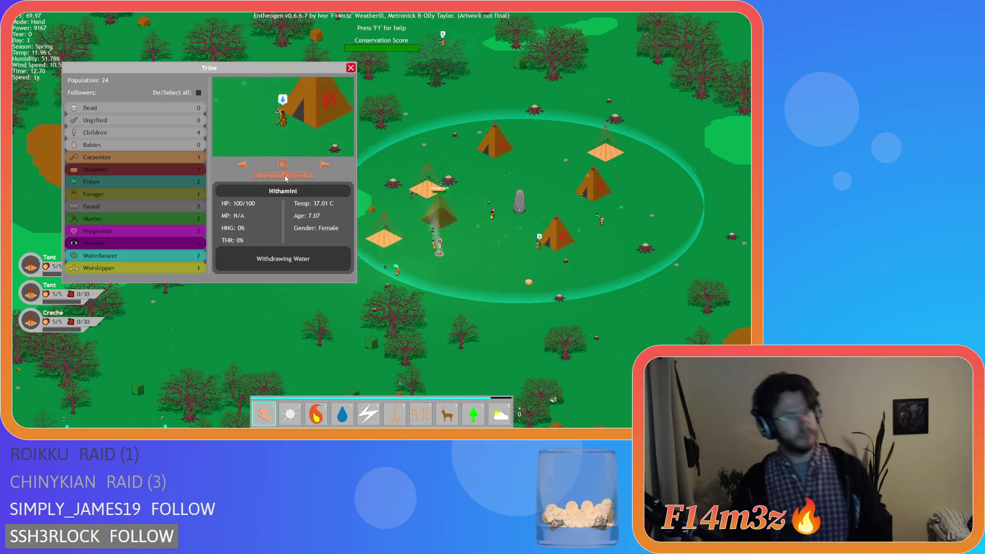
left_click(329, 167)
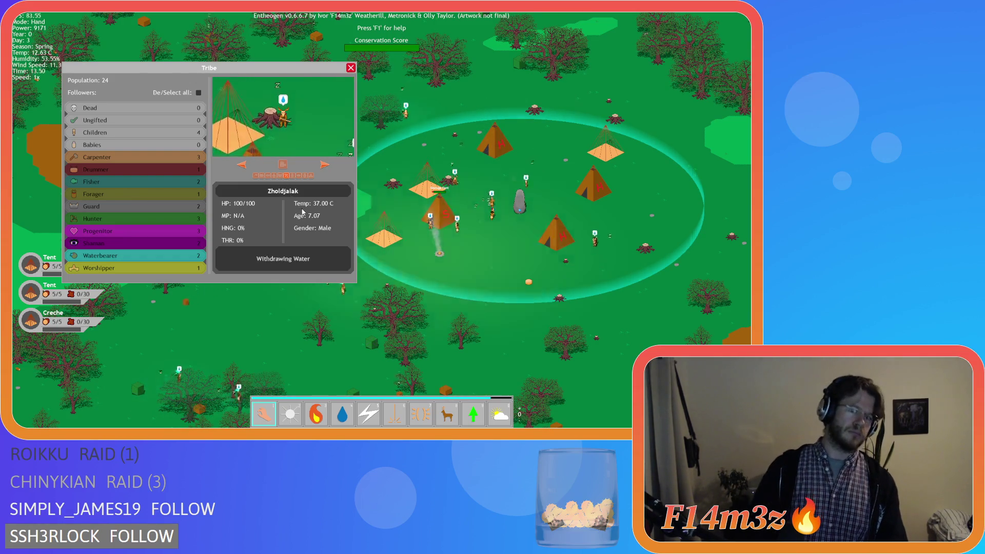
key("Escape")
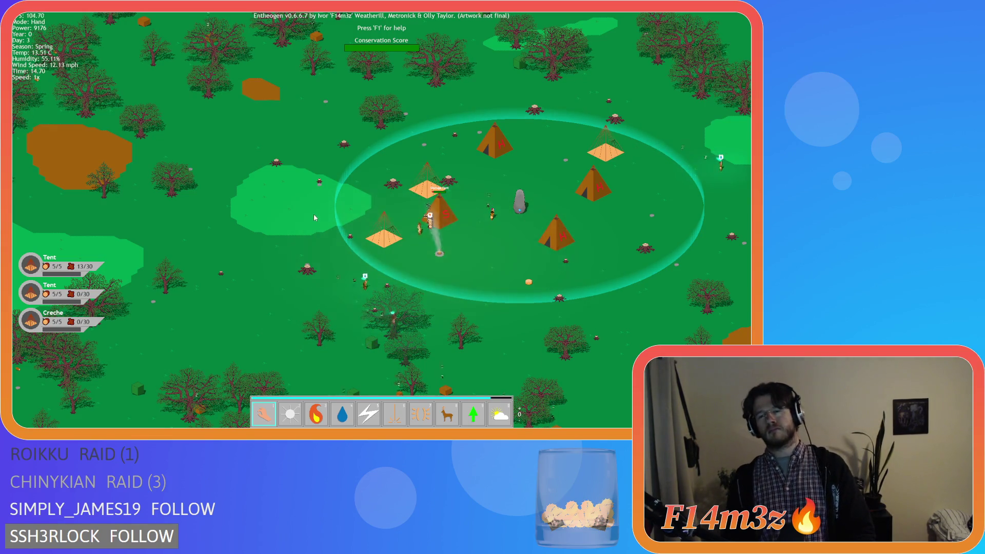
Step: Pan the camp map toward the lower right, then back to the left
key("d")
key("s")
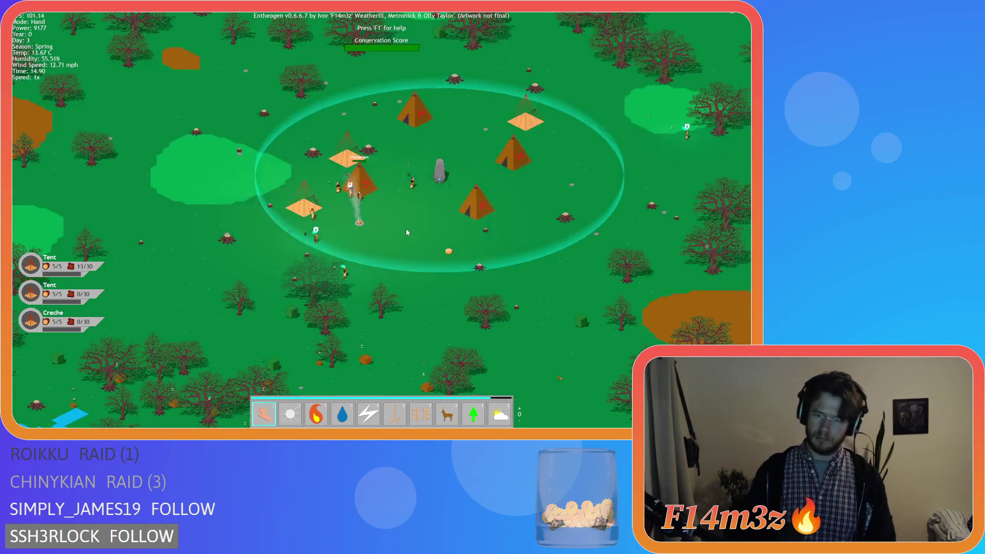
key("a")
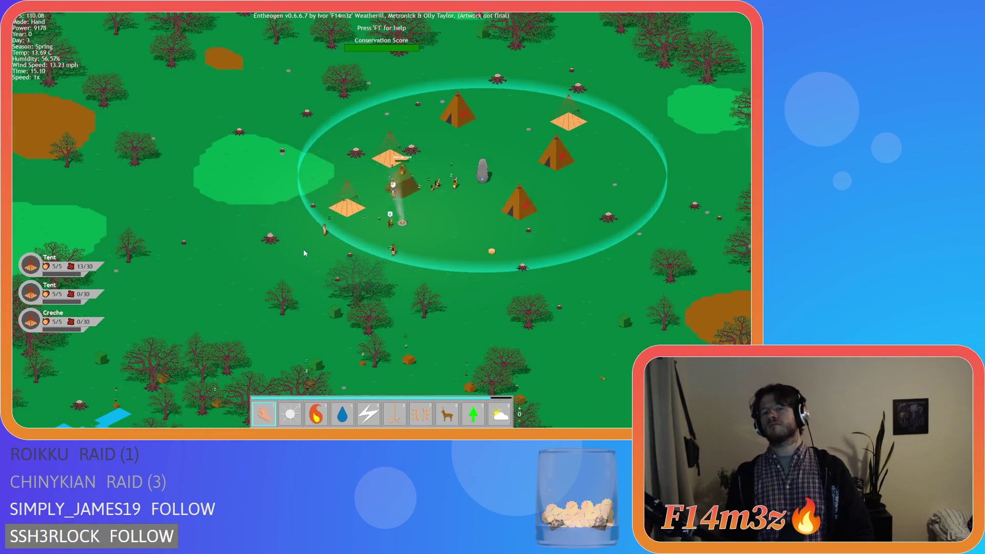
key("a")
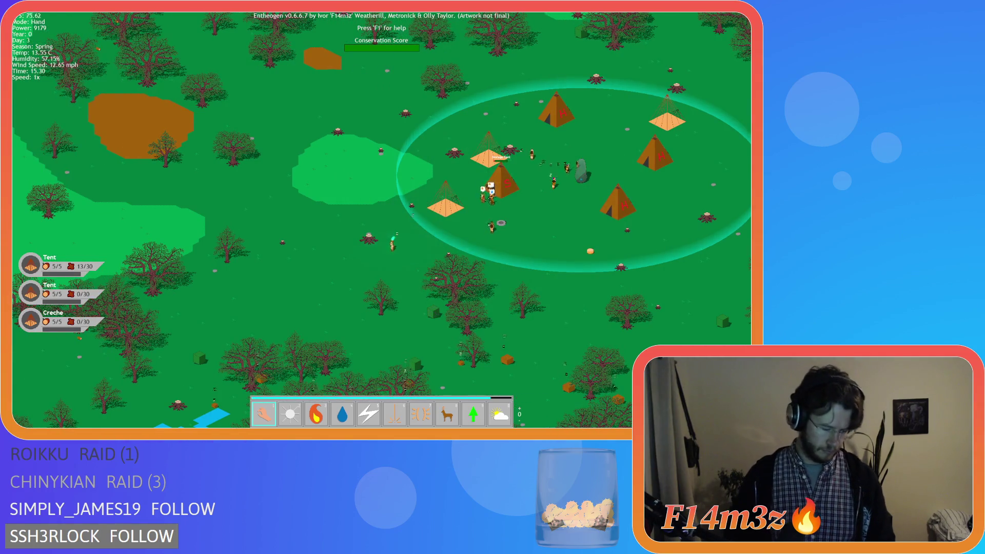